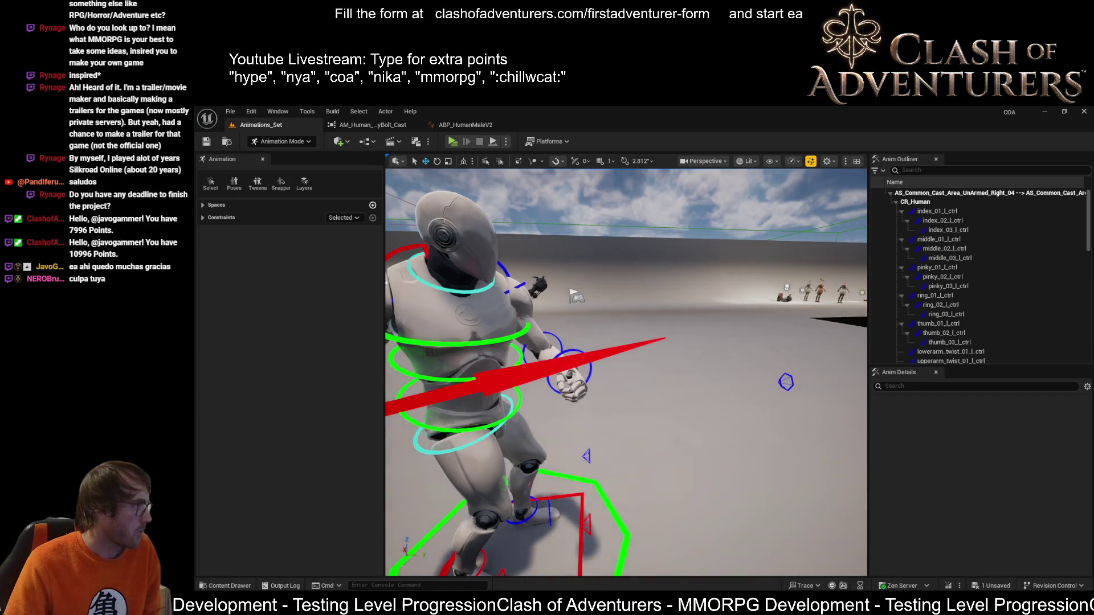
# Step: Switch from the level viewport to the SK_Mannequin Cast Montage editor
pyautogui.click(525, 124)
pyautogui.scroll(2, 794, 451)
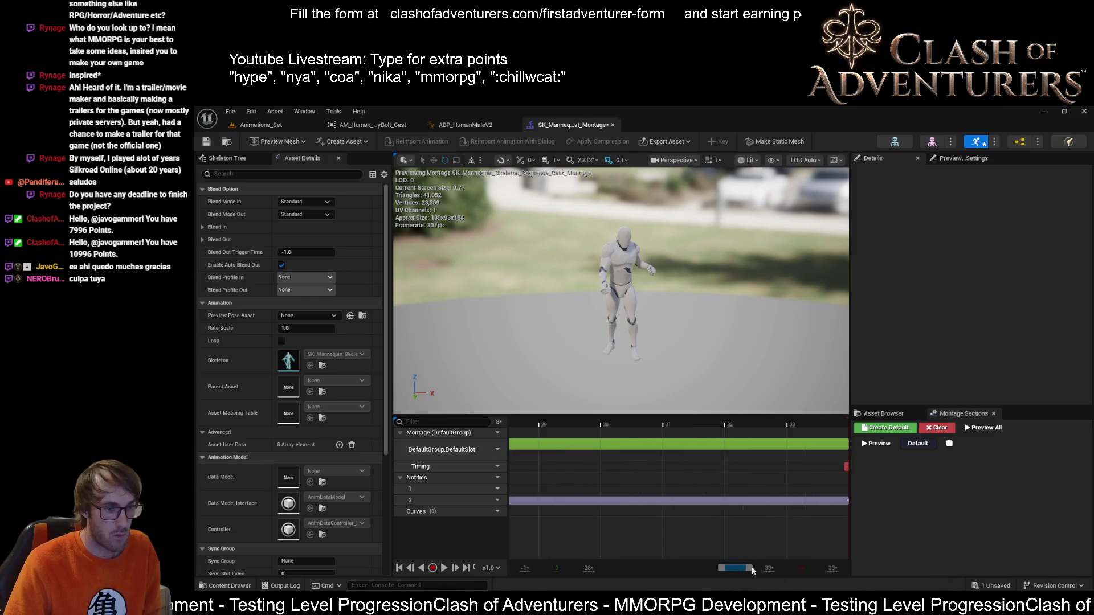
pyautogui.scroll(1, 780, 443)
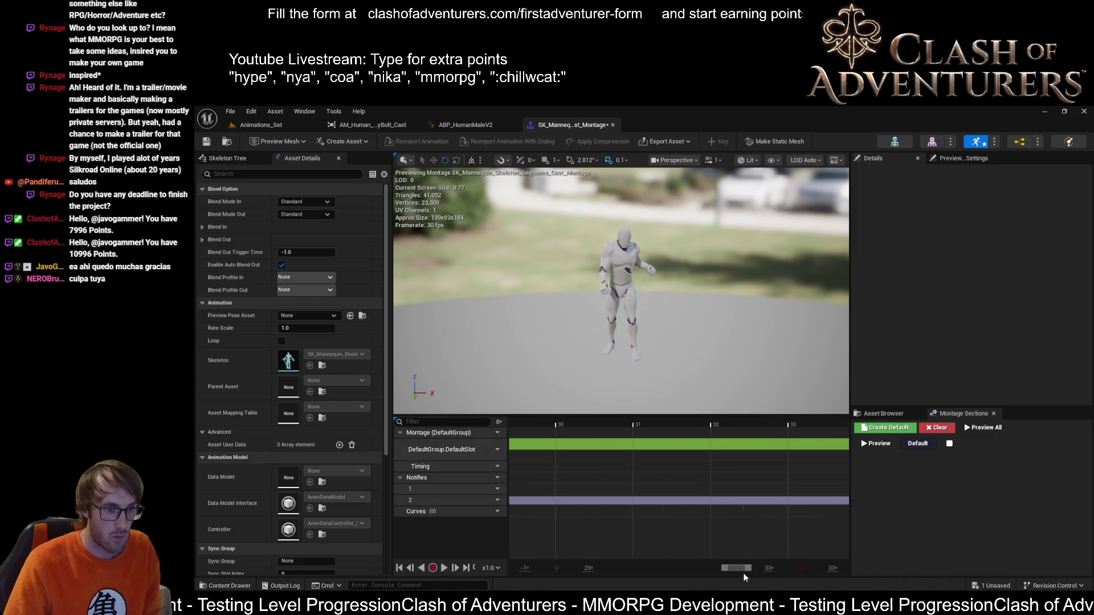
pyautogui.moveTo(742, 568); pyautogui.dragTo(806, 565)
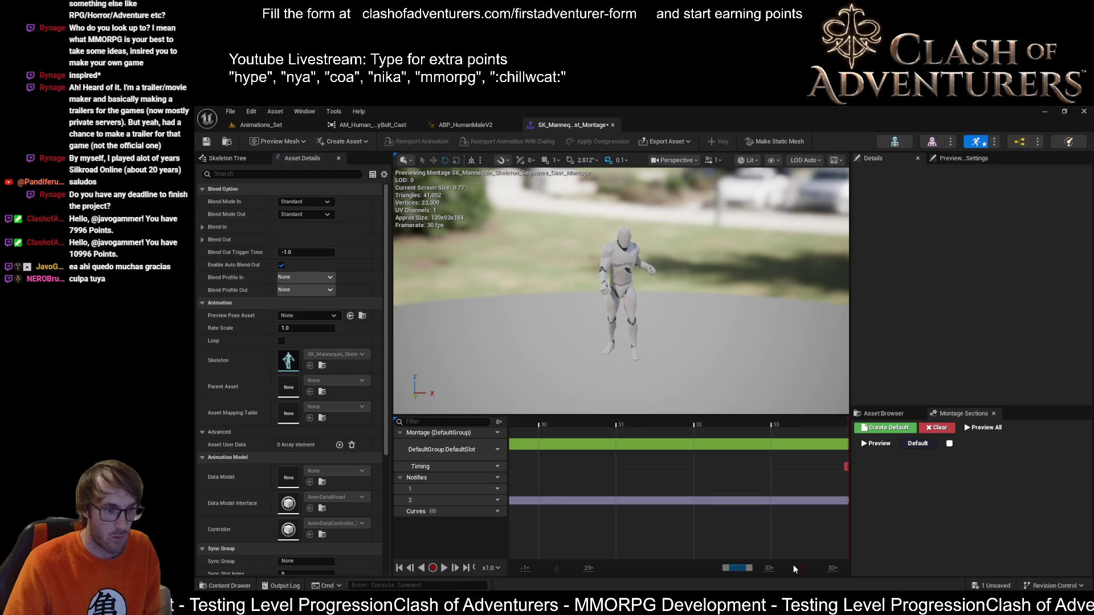
# Step: Add a LoopStart montage section and link it to loop back to itself
pyautogui.rightClick(787, 432)
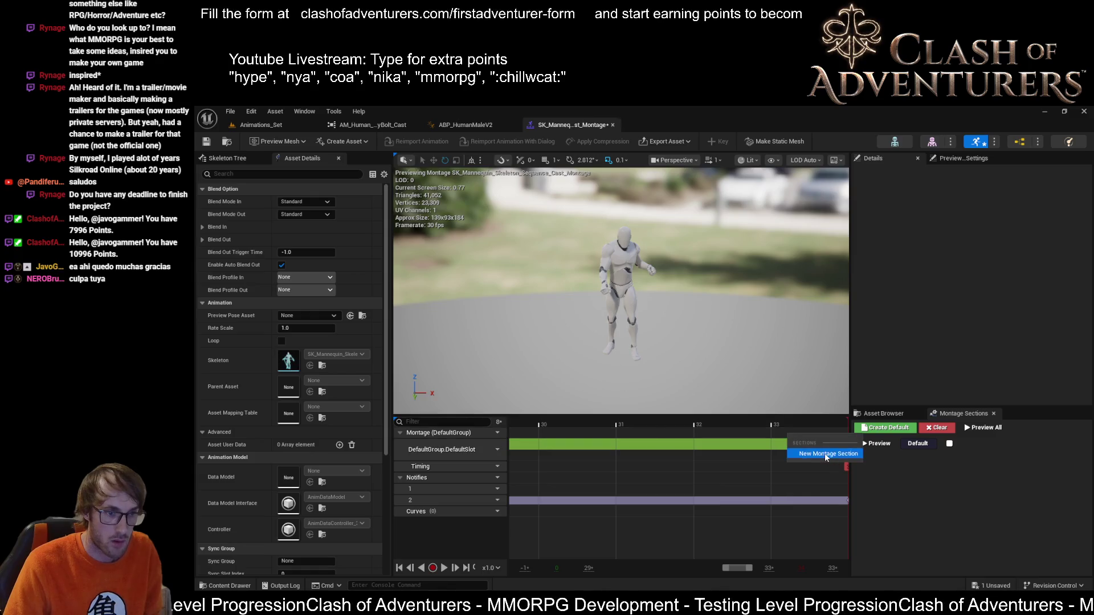
pyautogui.click(824, 453)
pyautogui.write('4oopStart')
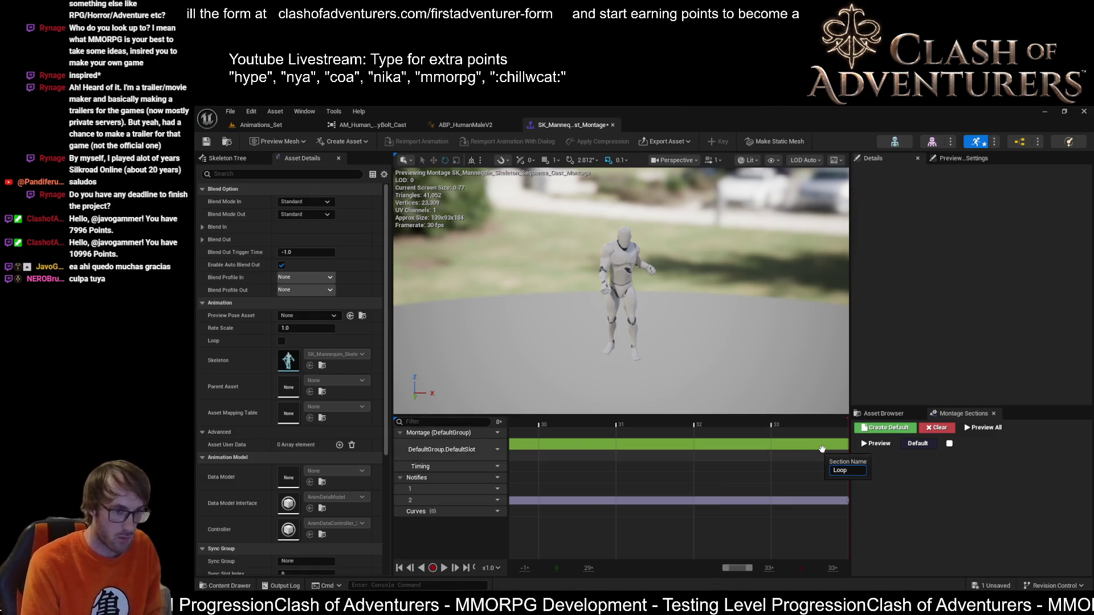
pyautogui.press('Return')
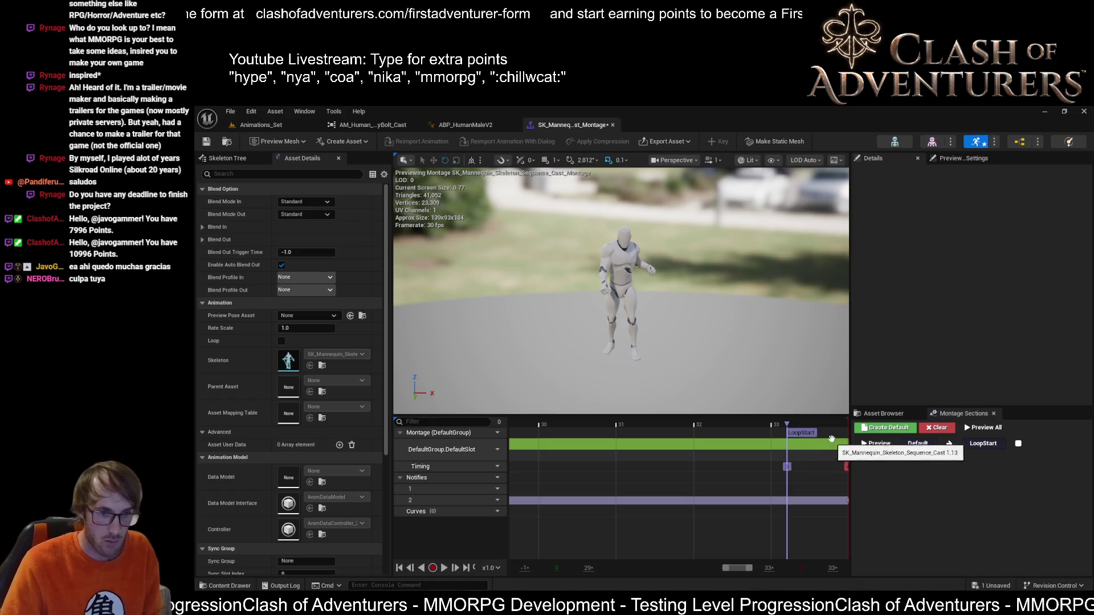
pyautogui.click(1018, 443)
pyautogui.click(1032, 478)
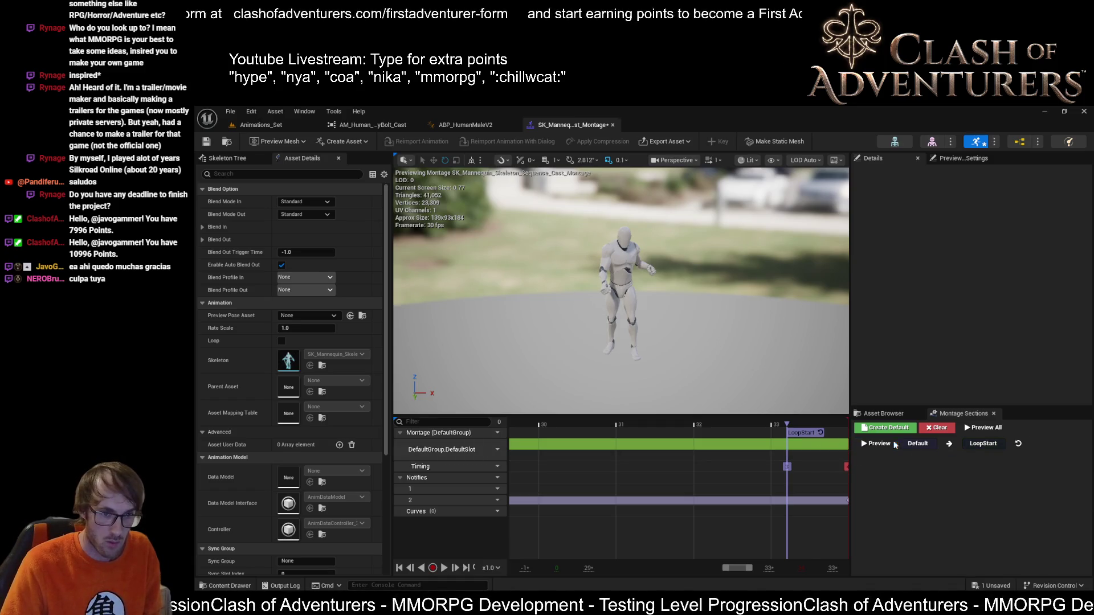
# Step: Add a LoopEnd section and move it to the very end of the montage
pyautogui.rightClick(866, 439)
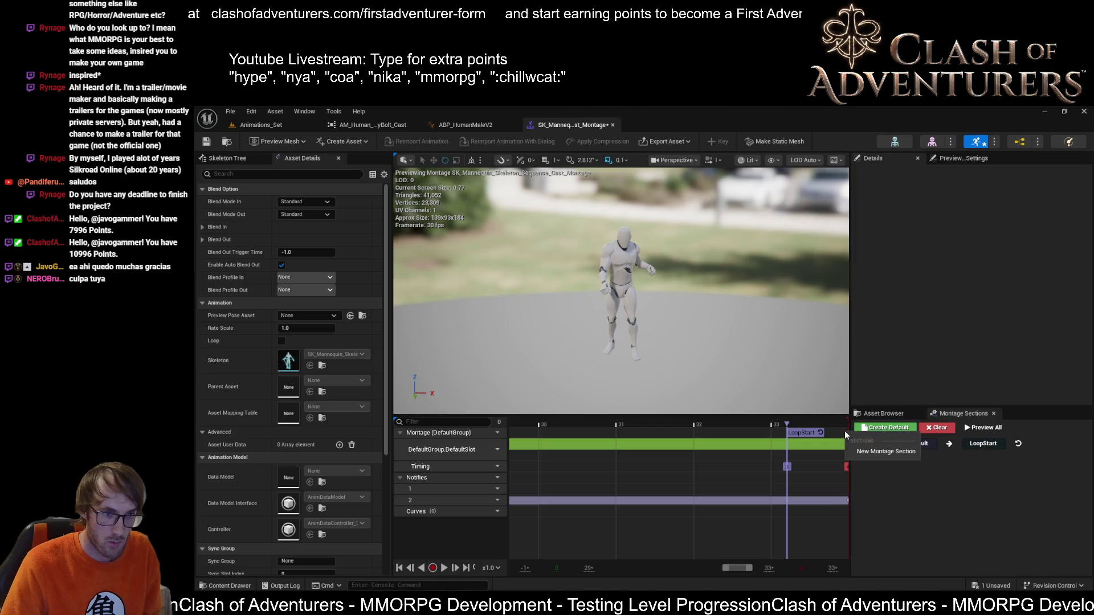
pyautogui.click(889, 449)
pyautogui.write('L')
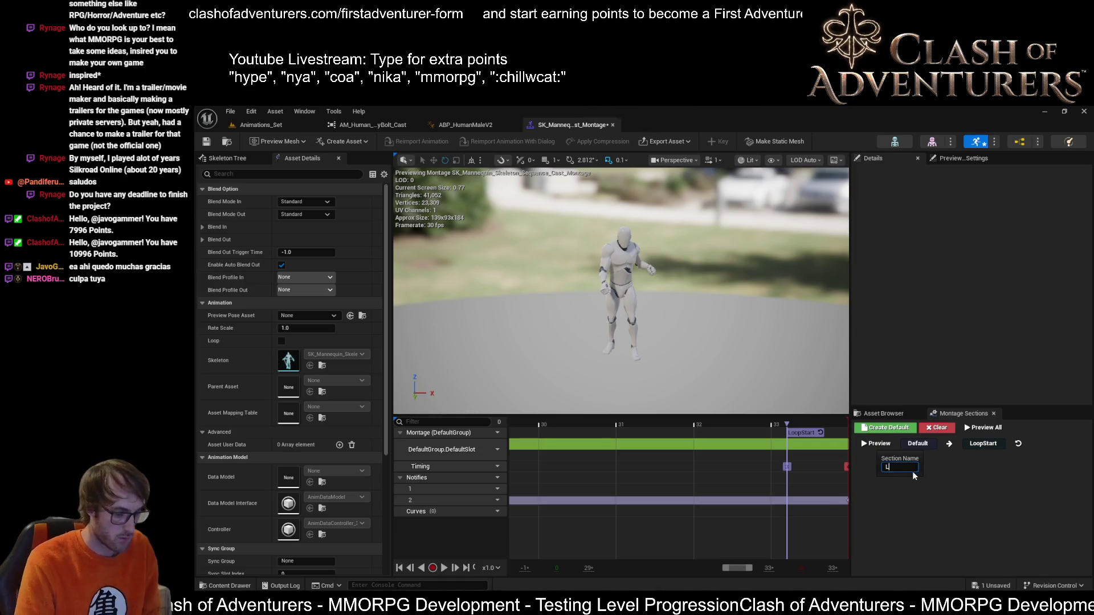
pyautogui.write('oopEnd')
pyautogui.press('Return')
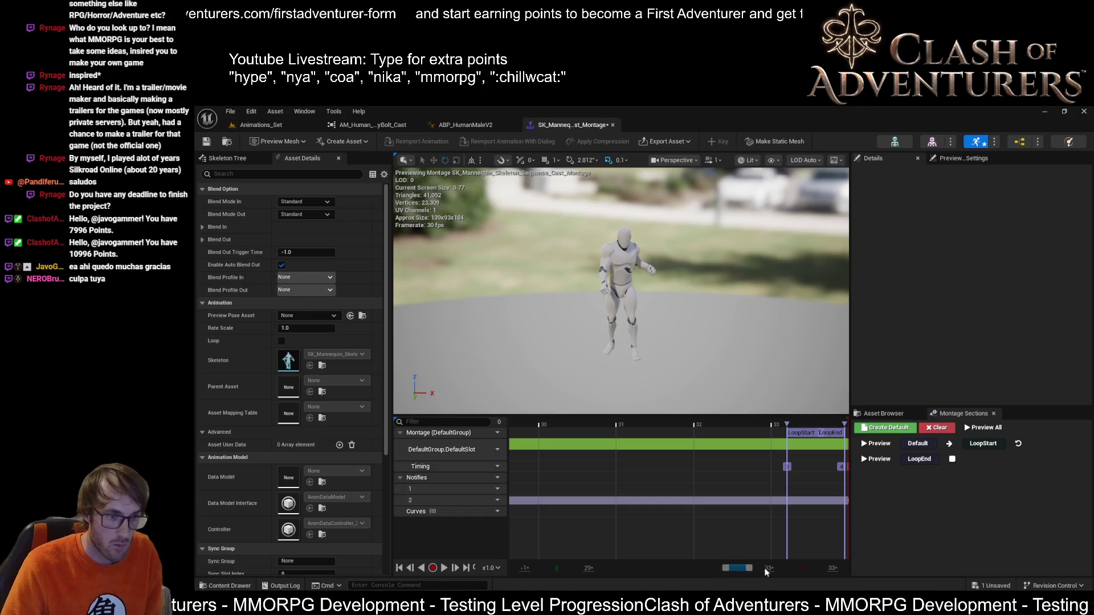
pyautogui.moveTo(752, 571); pyautogui.dragTo(763, 571)
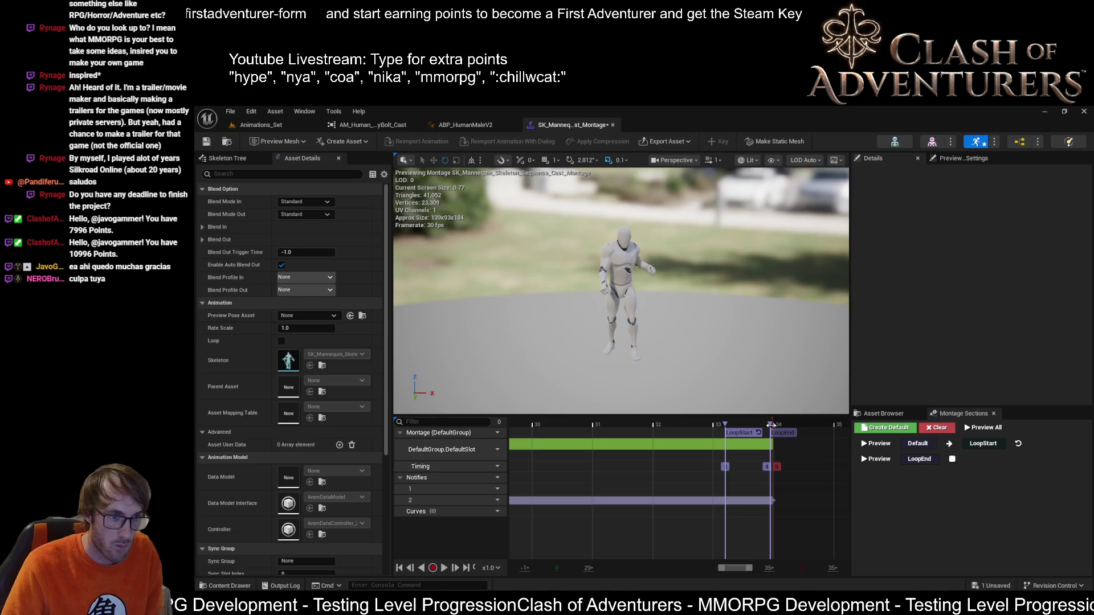
pyautogui.scroll(5, 774, 427)
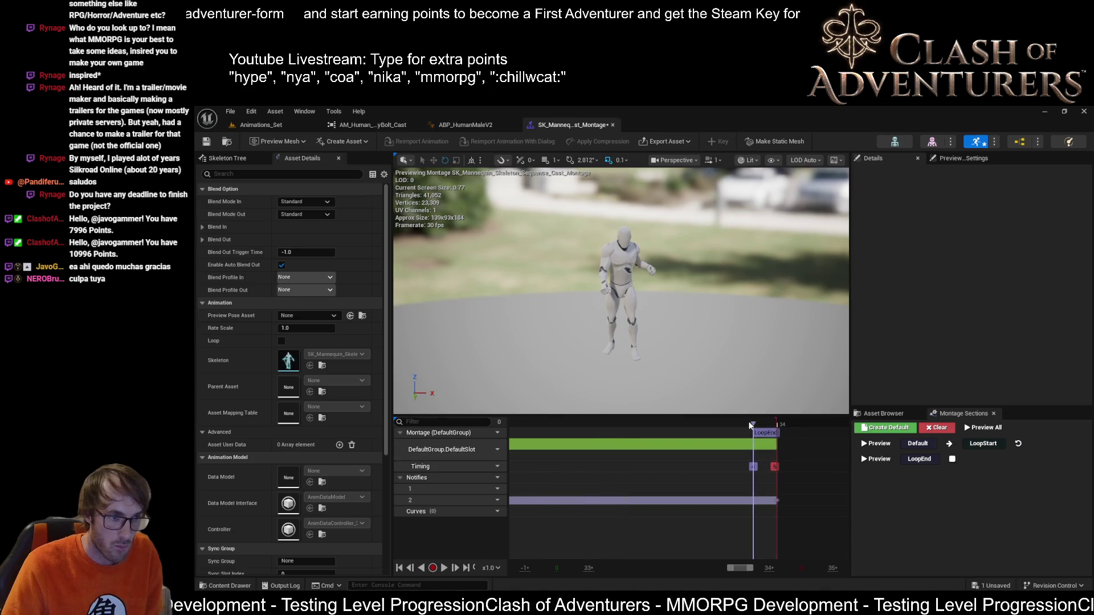
pyautogui.moveTo(755, 433); pyautogui.dragTo(777, 432)
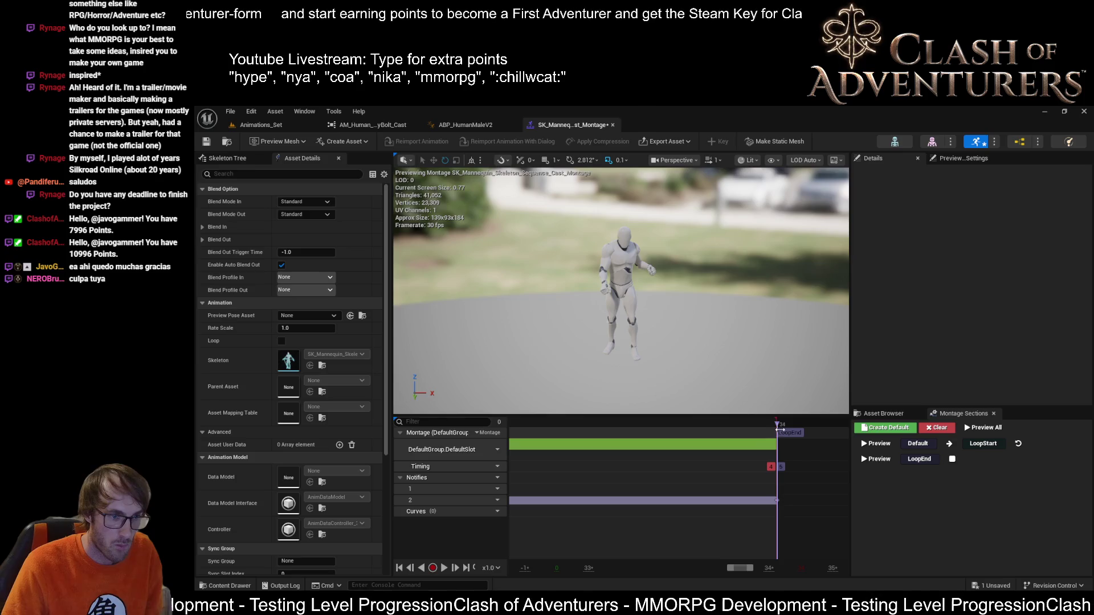
pyautogui.scroll(-1, 744, 436)
pyautogui.scroll(-1, 693, 438)
pyautogui.scroll(-1, 649, 440)
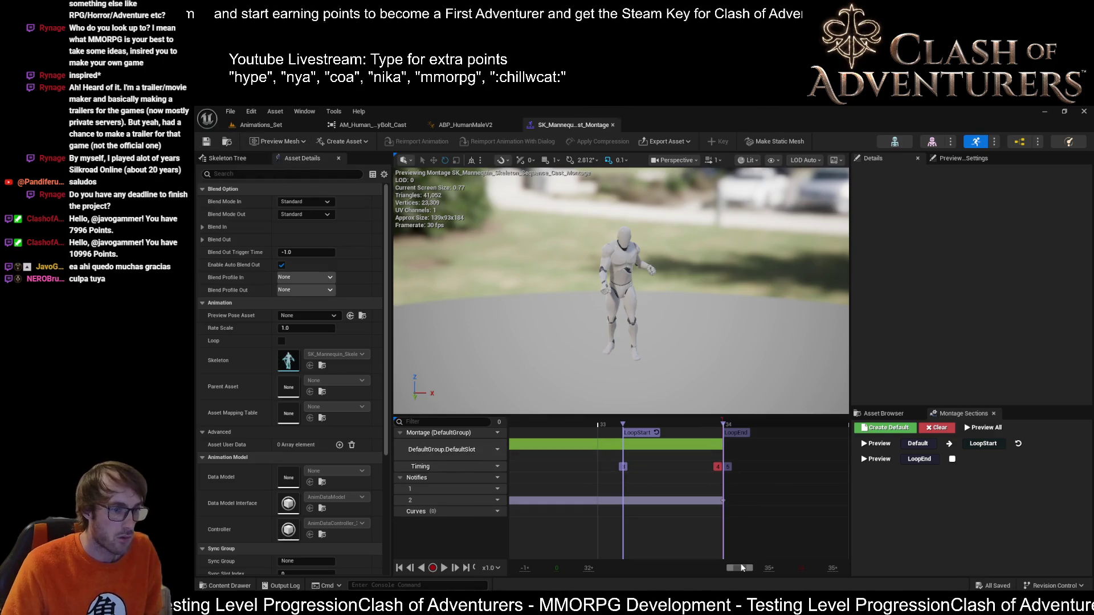
pyautogui.moveTo(739, 567); pyautogui.dragTo(706, 569)
pyautogui.scroll(-2, 693, 569)
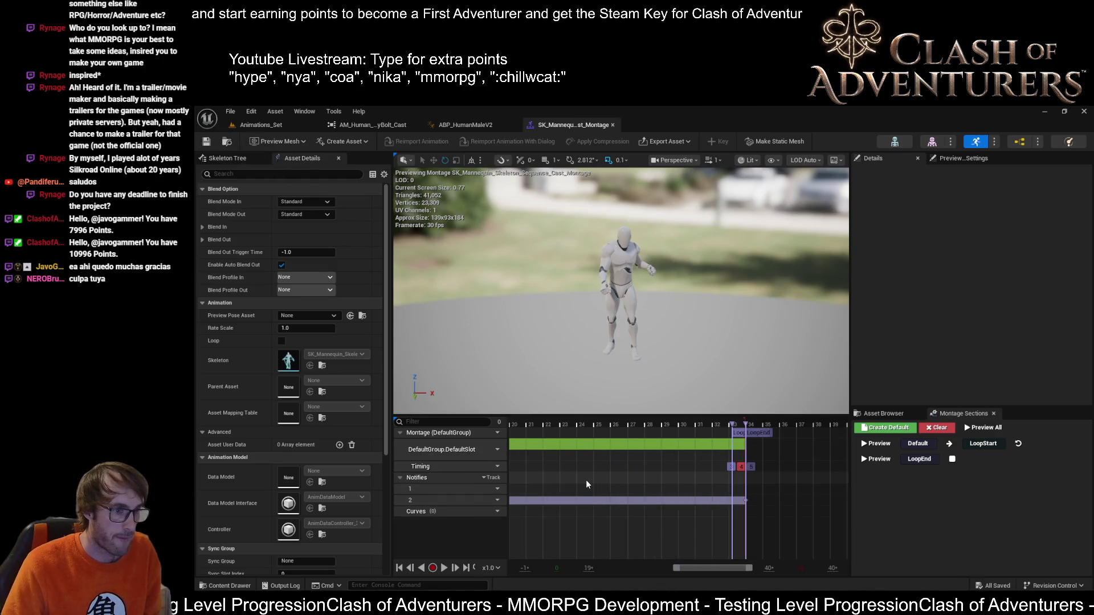
pyautogui.scroll(-2, 662, 566)
pyautogui.scroll(-3, 662, 566)
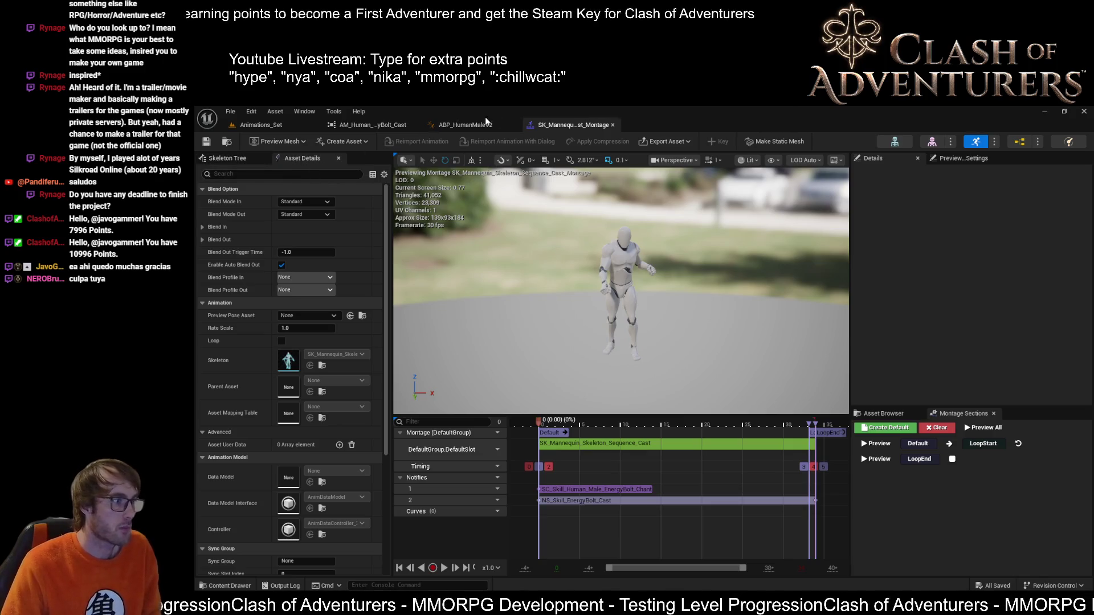
# Step: Check the EnergyBolt Cast montage in ABP_HumanMaleV2's Class Defaults and compile the blueprint
pyautogui.click(466, 125)
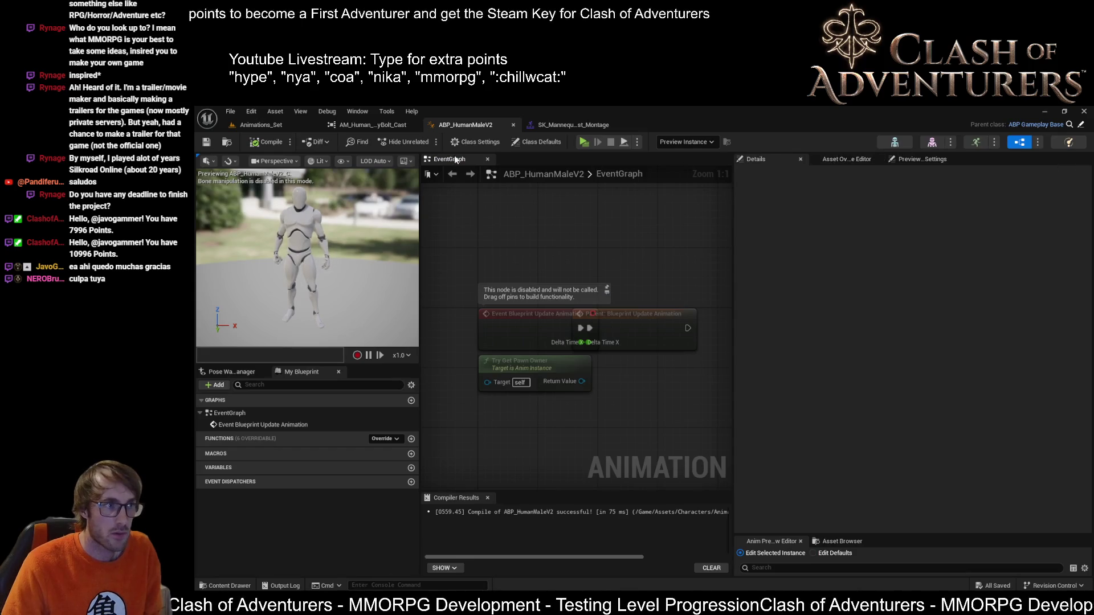
pyautogui.click(462, 144)
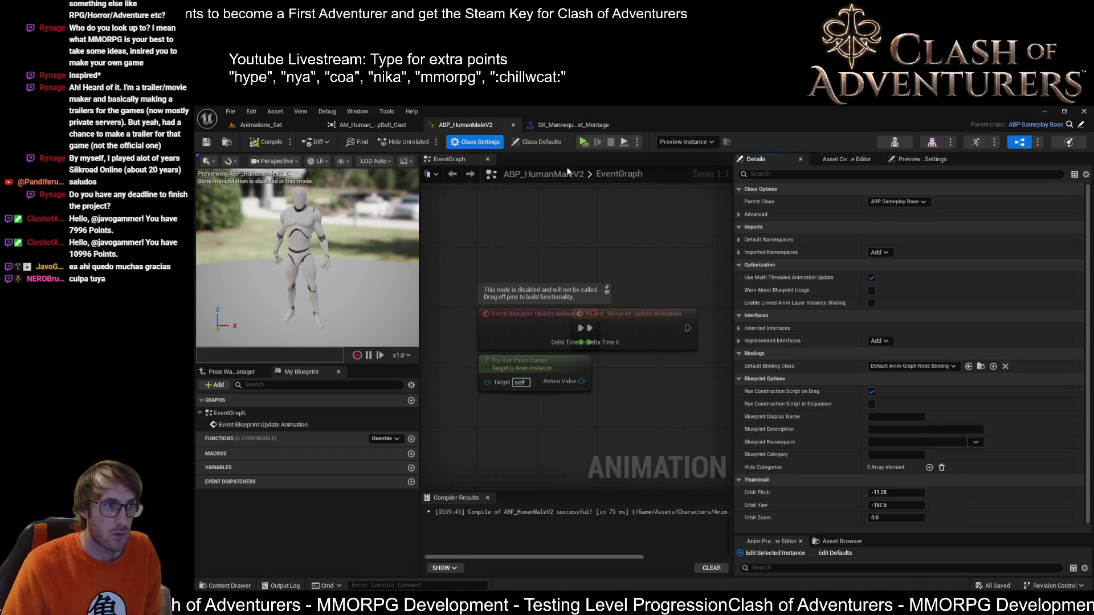
pyautogui.click(520, 146)
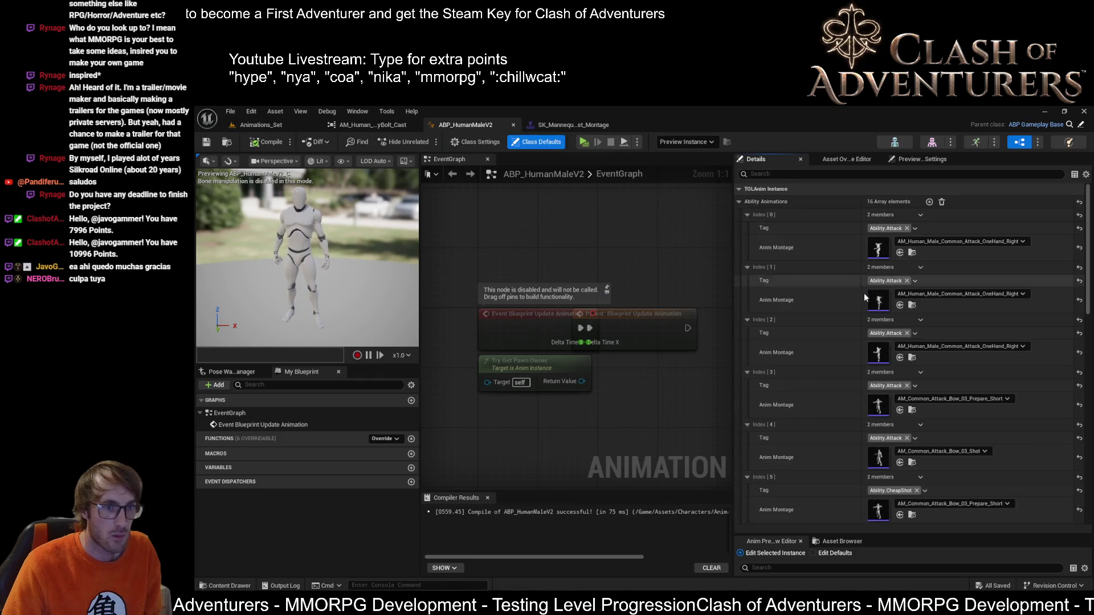
pyautogui.scroll(-5, 919, 324)
pyautogui.scroll(-3, 919, 326)
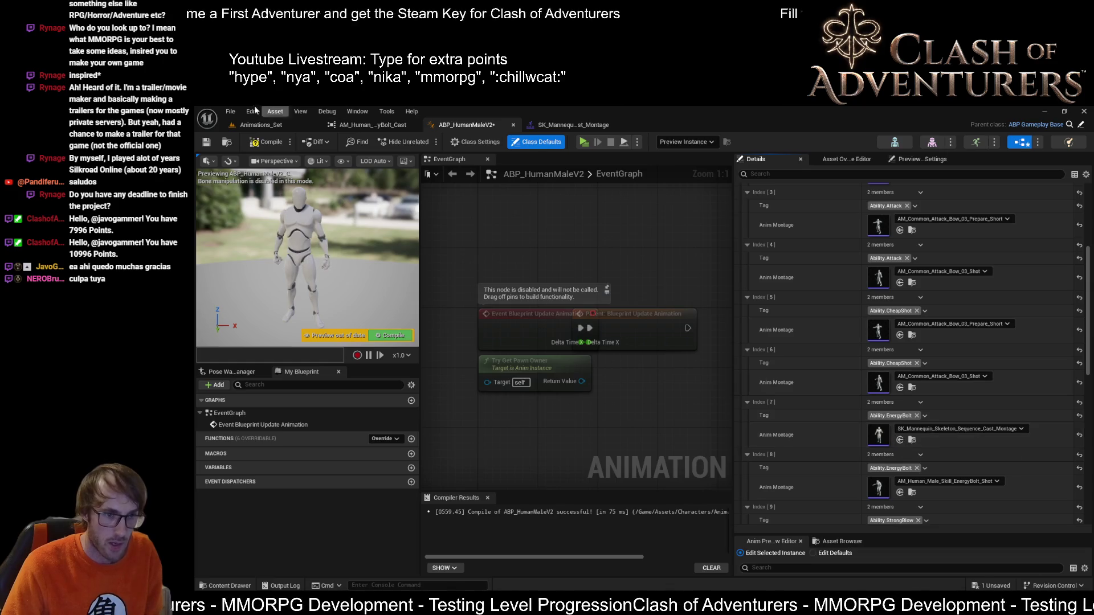
pyautogui.click(270, 140)
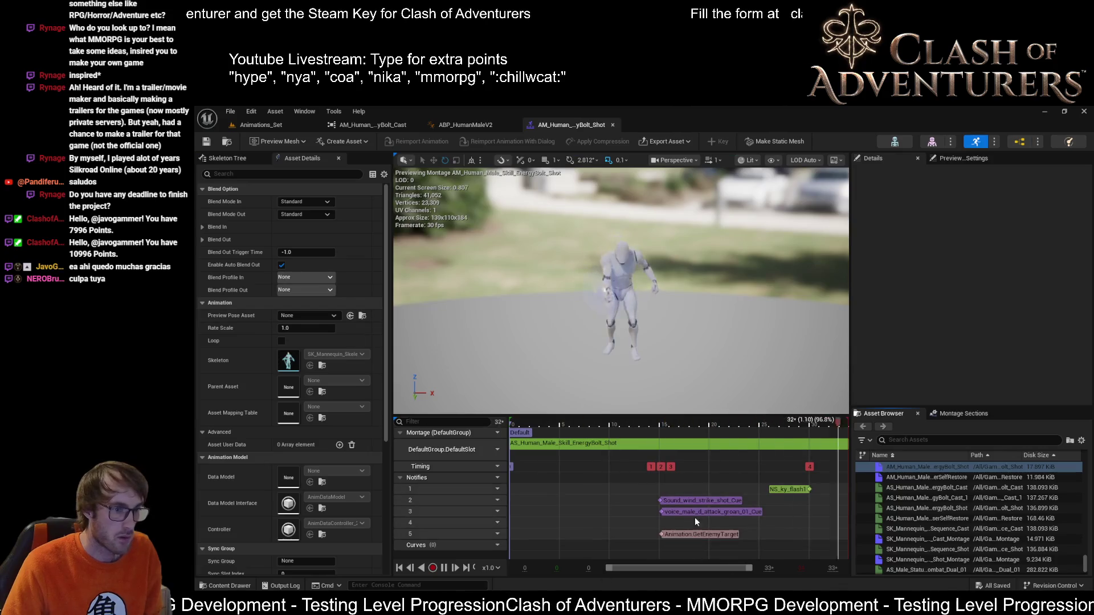
# Step: Select the particle, sound and remaining notifies in the EnergyBolt Shot montage, then open the mannequin Shot montage
pyautogui.click(683, 512)
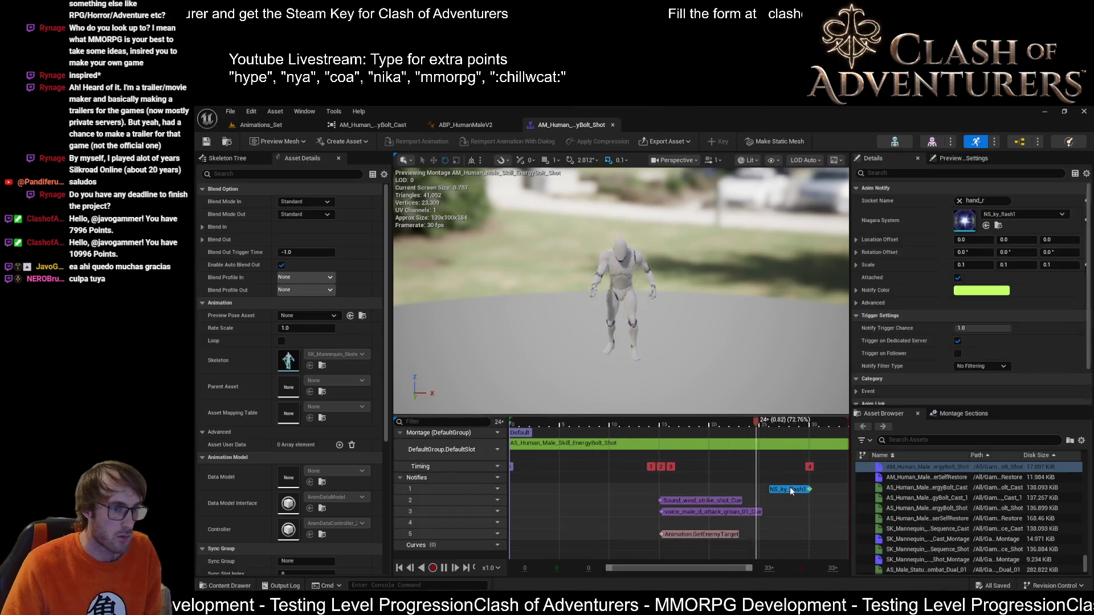
pyautogui.moveTo(683, 418); pyautogui.dragTo(686, 542)
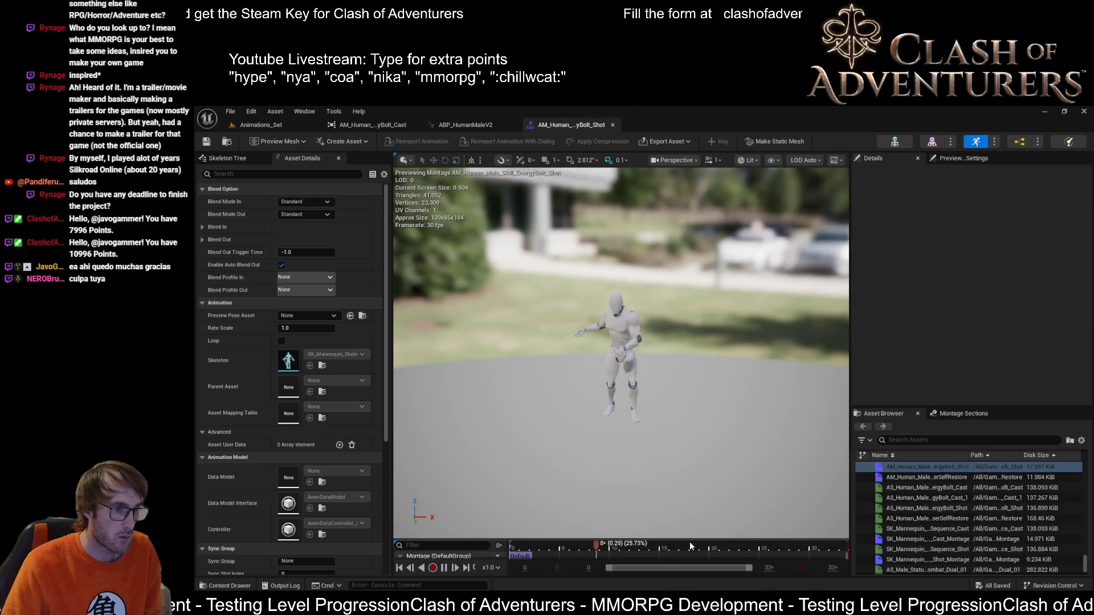
pyautogui.moveTo(687, 542); pyautogui.dragTo(705, 372)
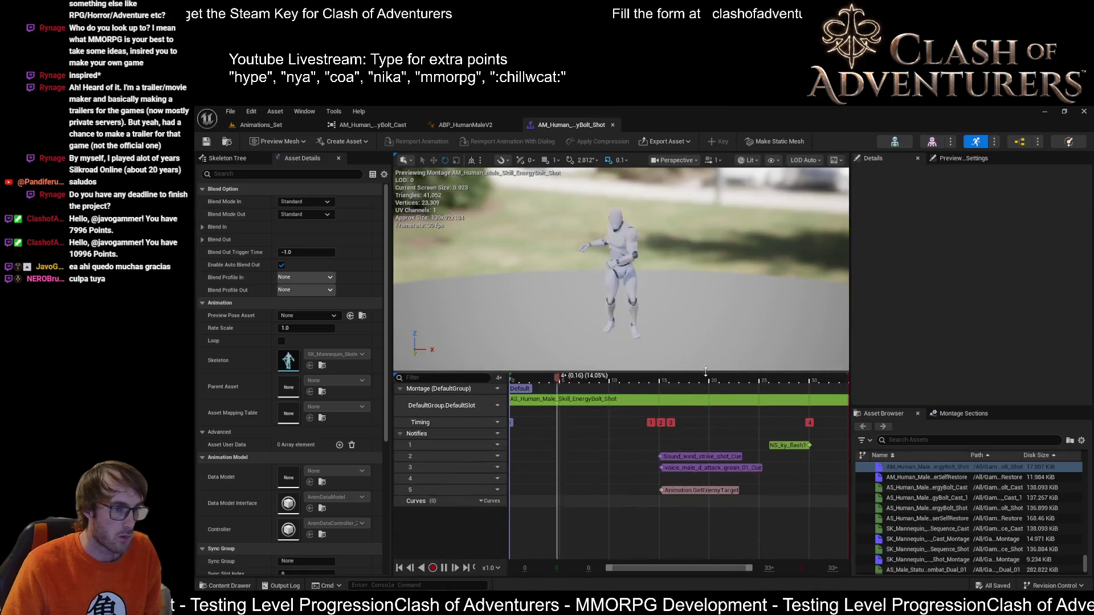
pyautogui.click(781, 445)
pyautogui.keyDown('shift'); pyautogui.click(702, 457); pyautogui.keyUp('shift')
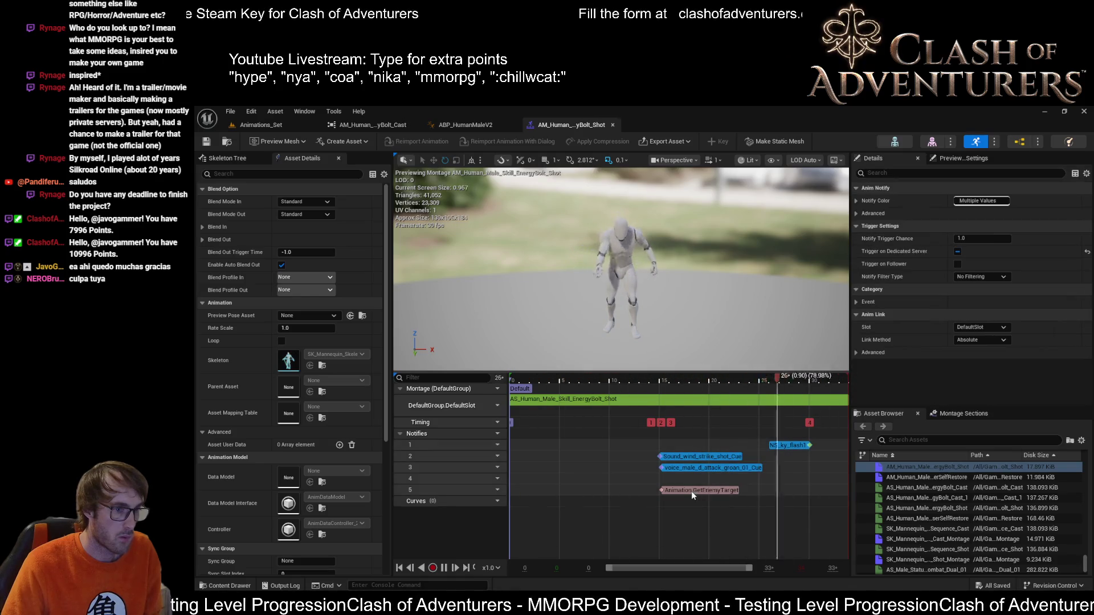
pyautogui.keyDown('shift'); pyautogui.click(692, 490); pyautogui.keyUp('shift')
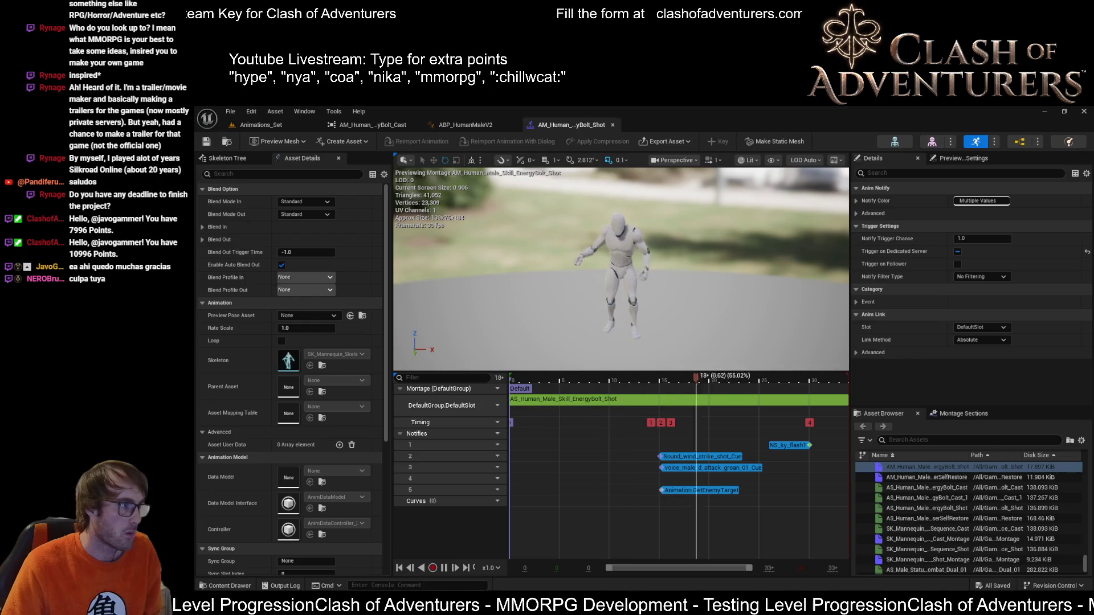
pyautogui.click(928, 559)
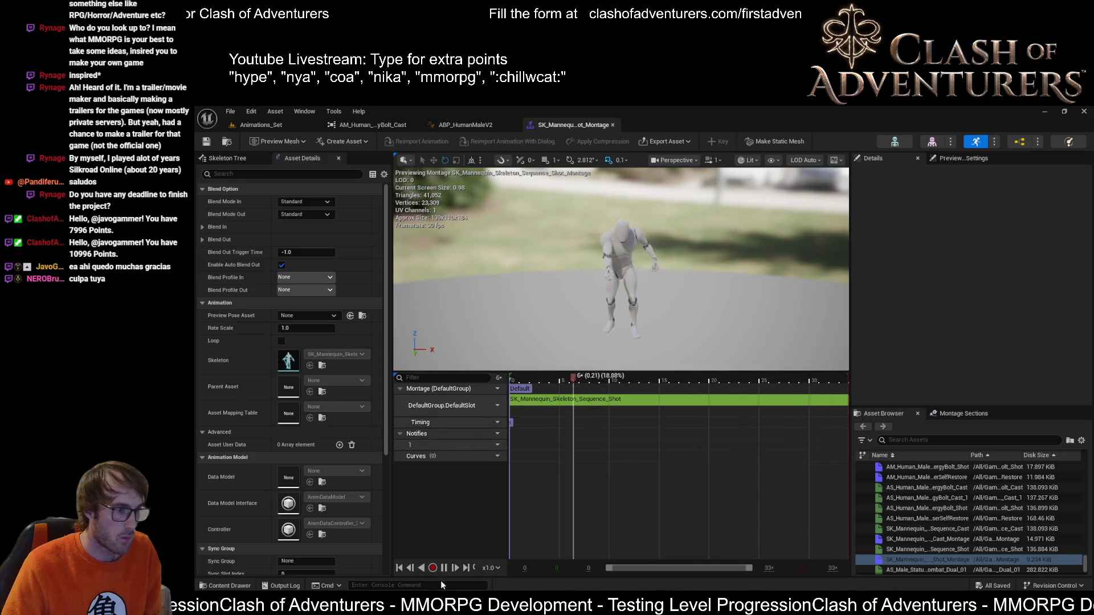
# Step: Paste the copied notifies into the Shot montage and remove the empty notify track 4
pyautogui.press('space')
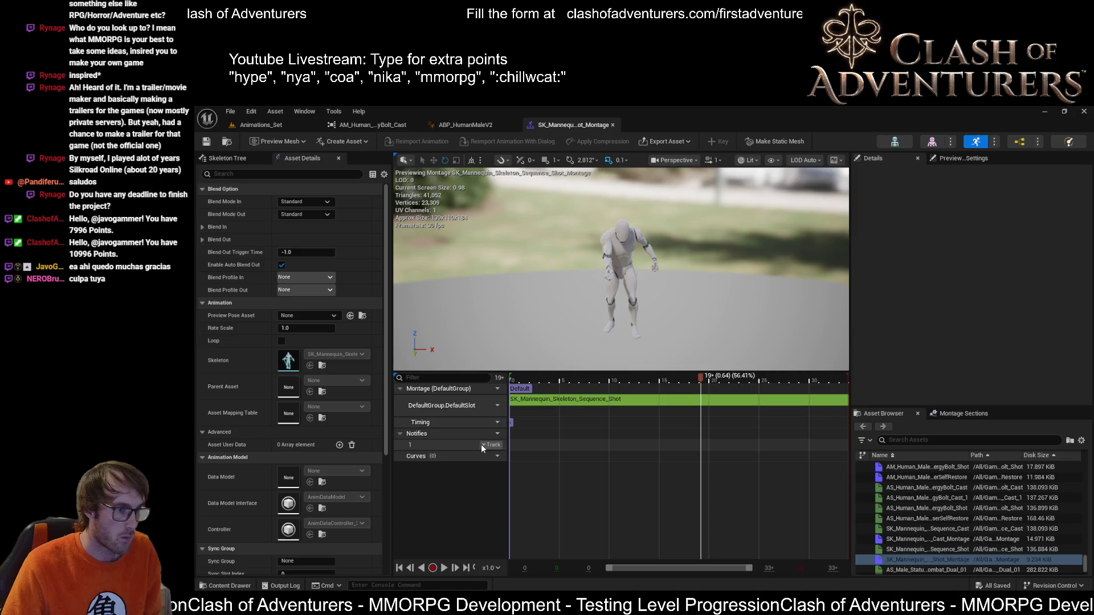
pyautogui.hotkey('ctrl', 'v')
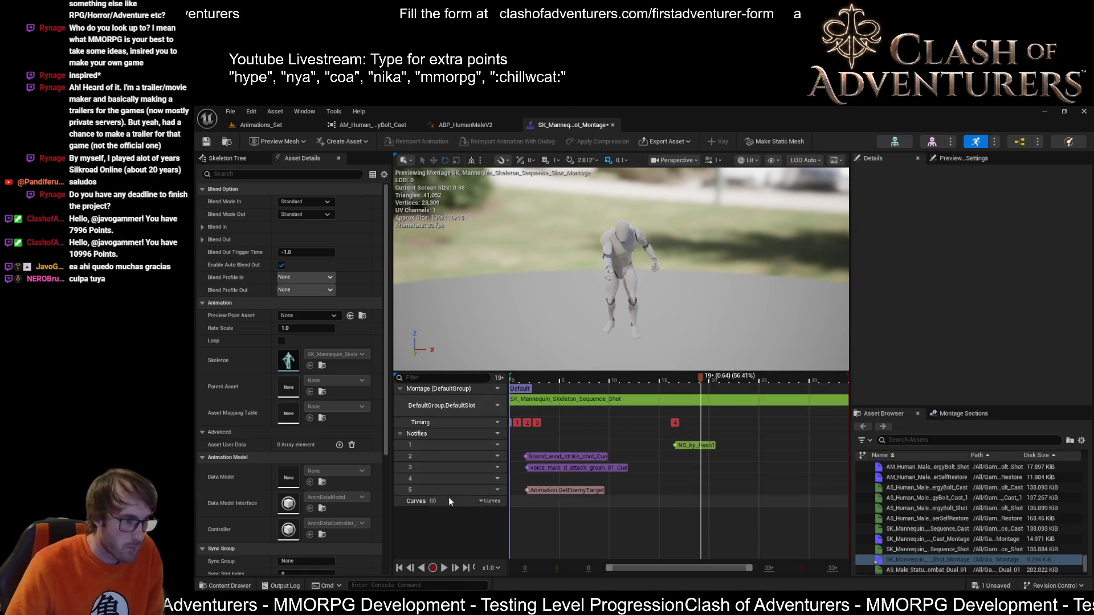
pyautogui.click(499, 479)
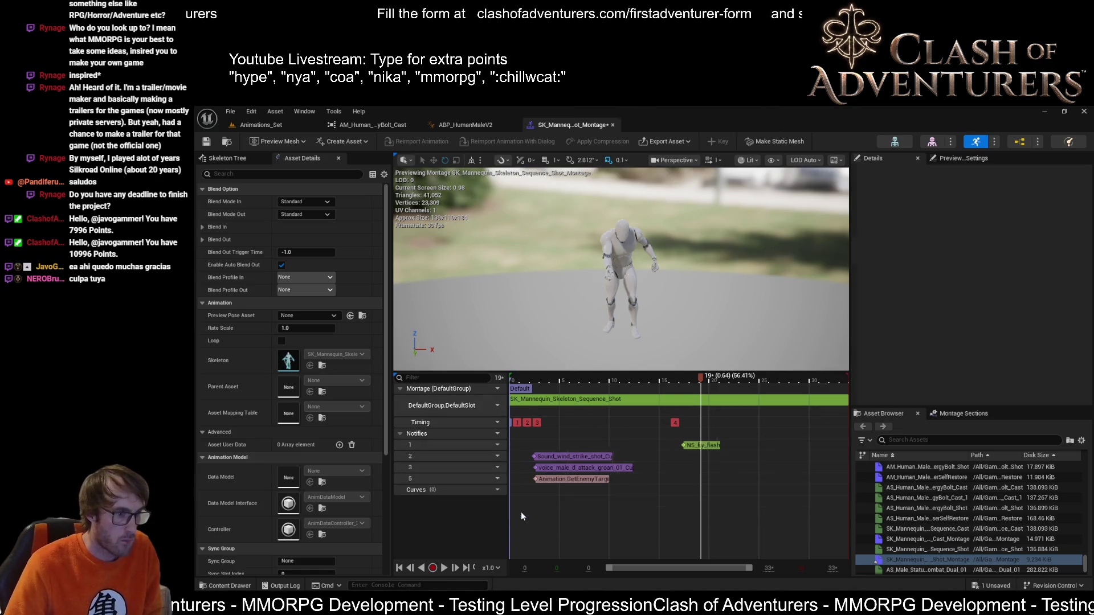
pyautogui.click(519, 513)
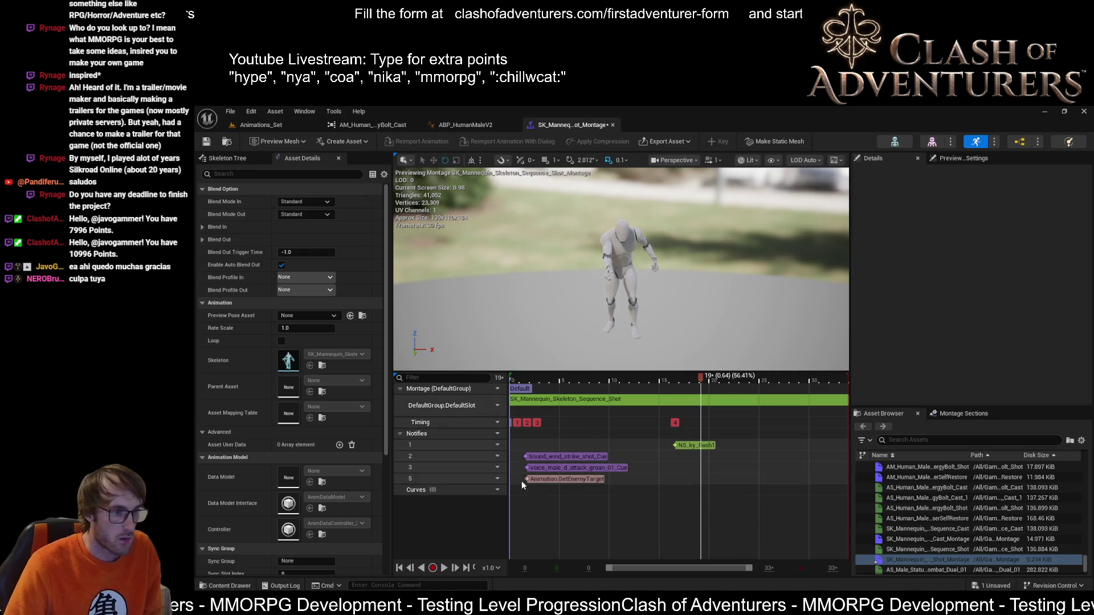
pyautogui.moveTo(528, 480)
pyautogui.mouseDown()
pyautogui.moveTo(630, 481)
pyautogui.moveTo(530, 482)
pyautogui.mouseUp()
pyautogui.click(517, 442)
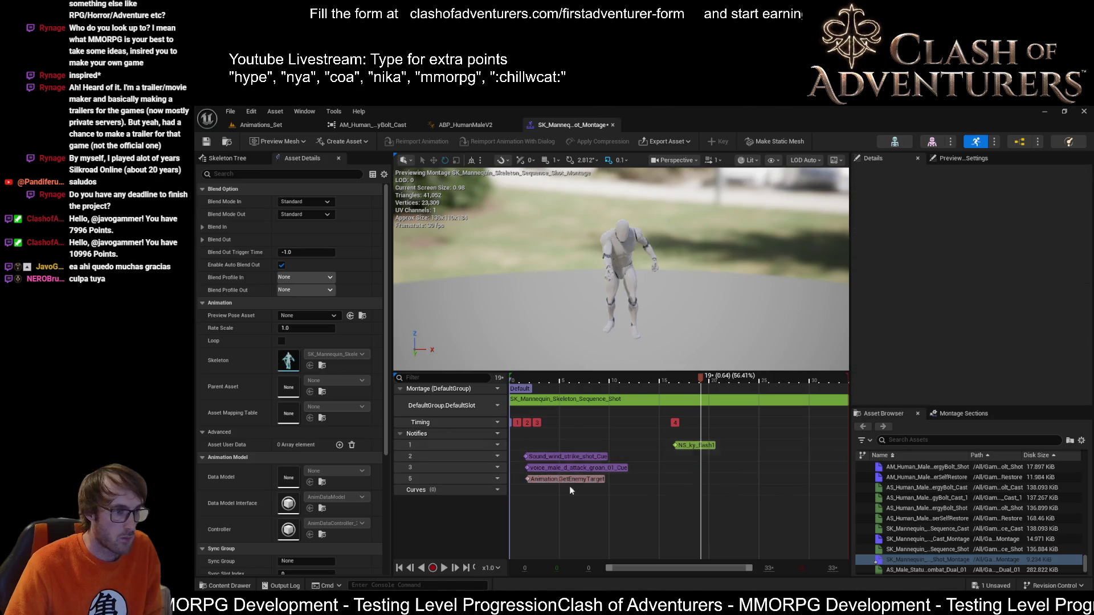
# Step: Align the NS_ky_flash1, wind-strike sound, voice groan and GetEnemyTarget notifies at frame 2
pyautogui.click(698, 445)
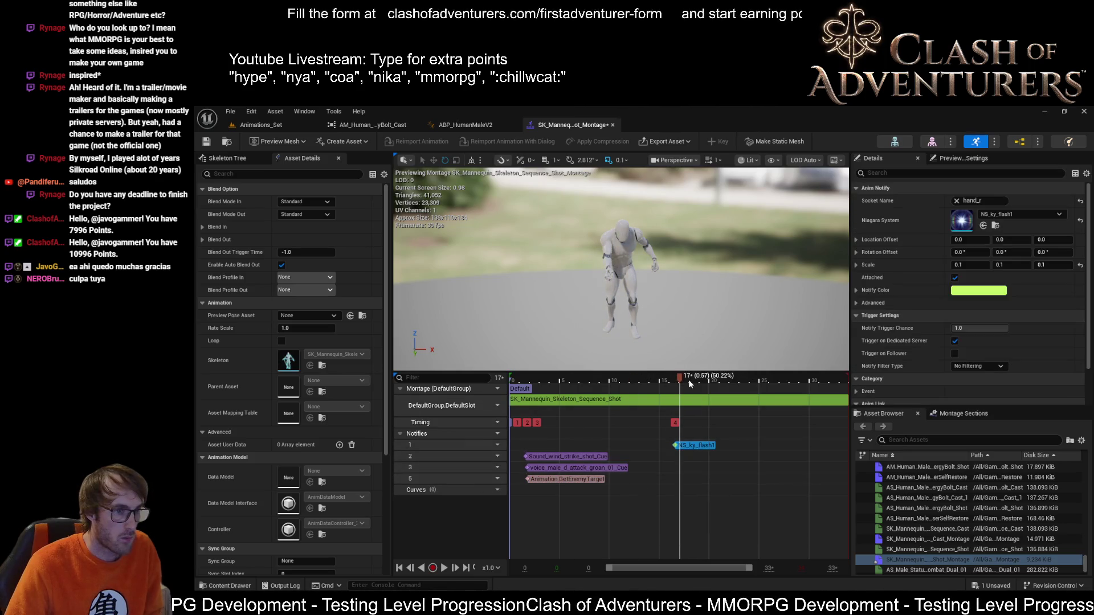
pyautogui.moveTo(680, 377)
pyautogui.mouseDown()
pyautogui.moveTo(469, 402)
pyautogui.moveTo(565, 408)
pyautogui.moveTo(536, 403)
pyautogui.mouseUp()
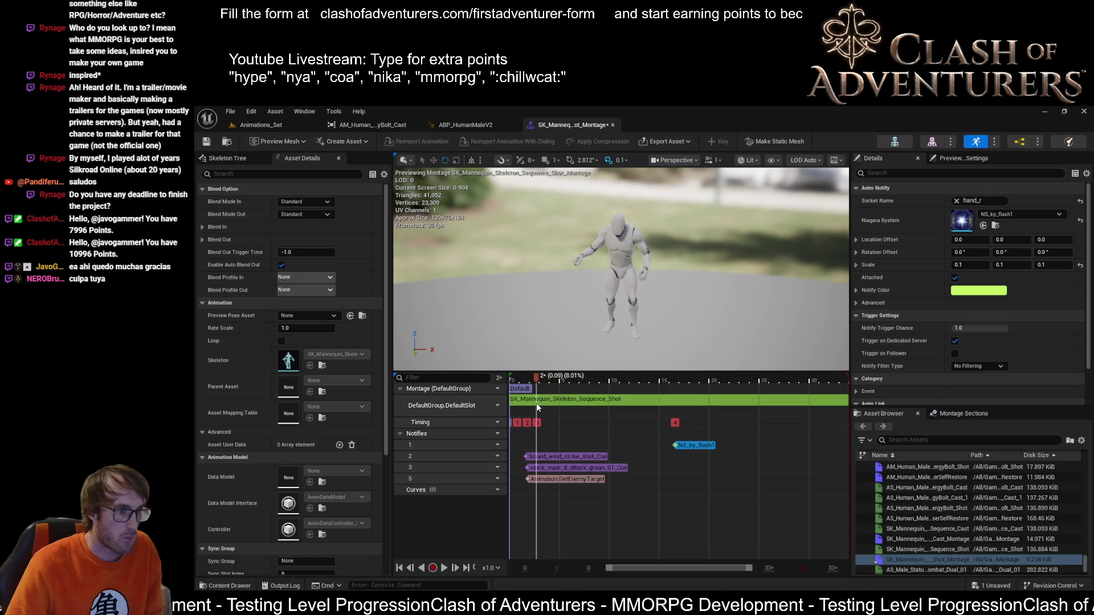
pyautogui.click(537, 459)
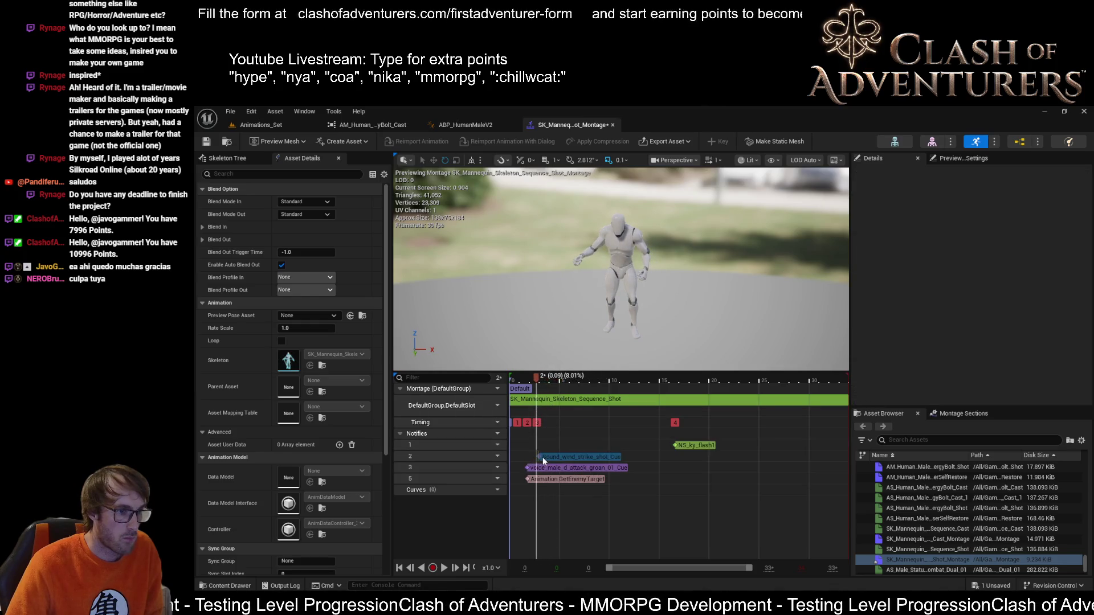
pyautogui.click(537, 470)
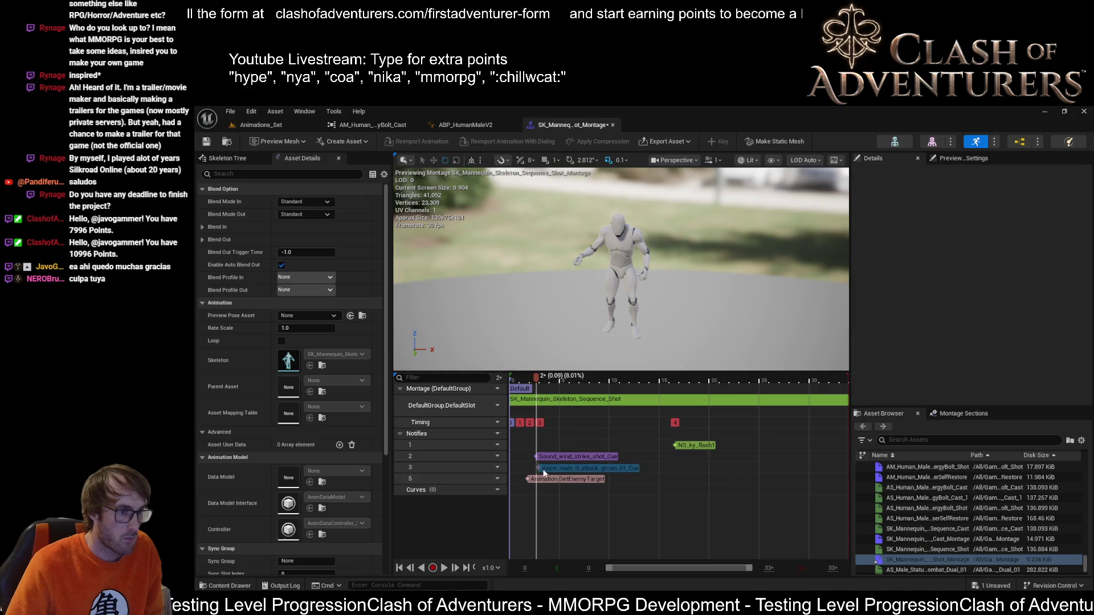
pyautogui.click(540, 470)
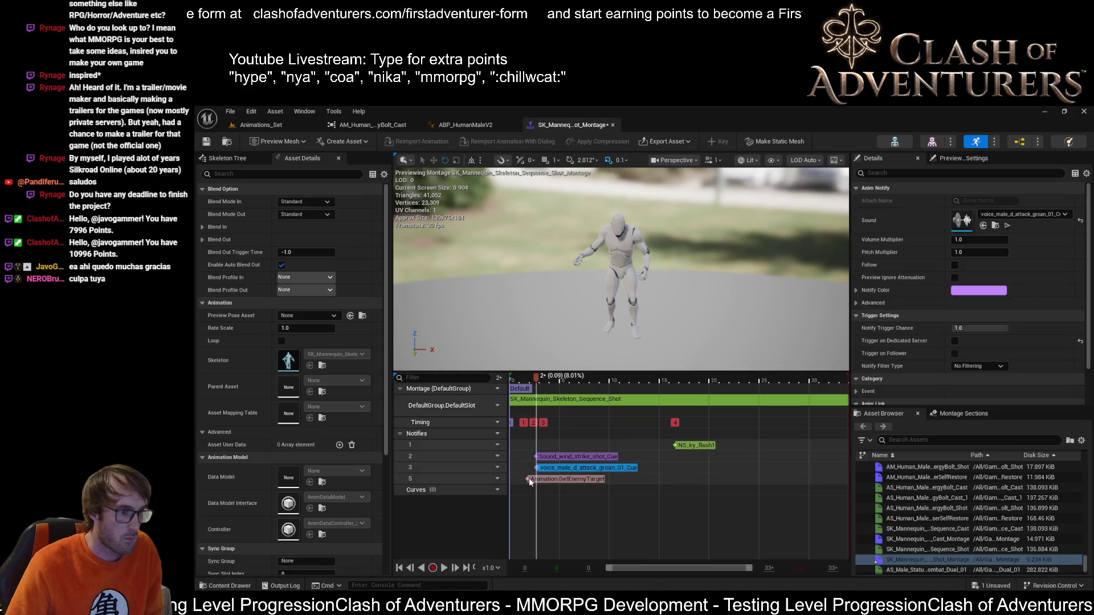
pyautogui.moveTo(529, 478); pyautogui.dragTo(540, 478)
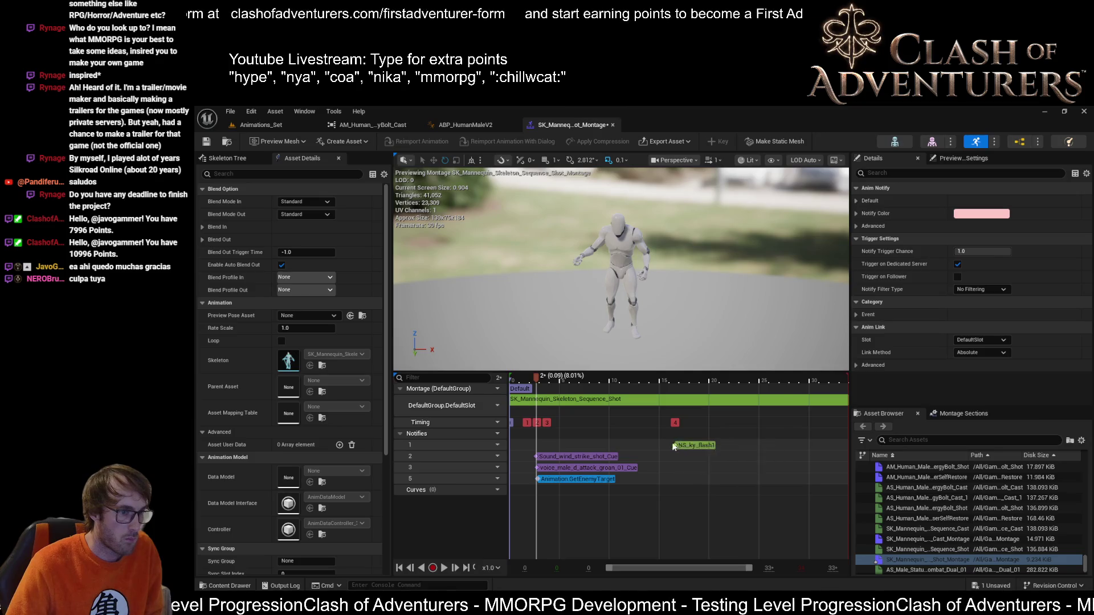
pyautogui.moveTo(676, 444); pyautogui.dragTo(536, 449)
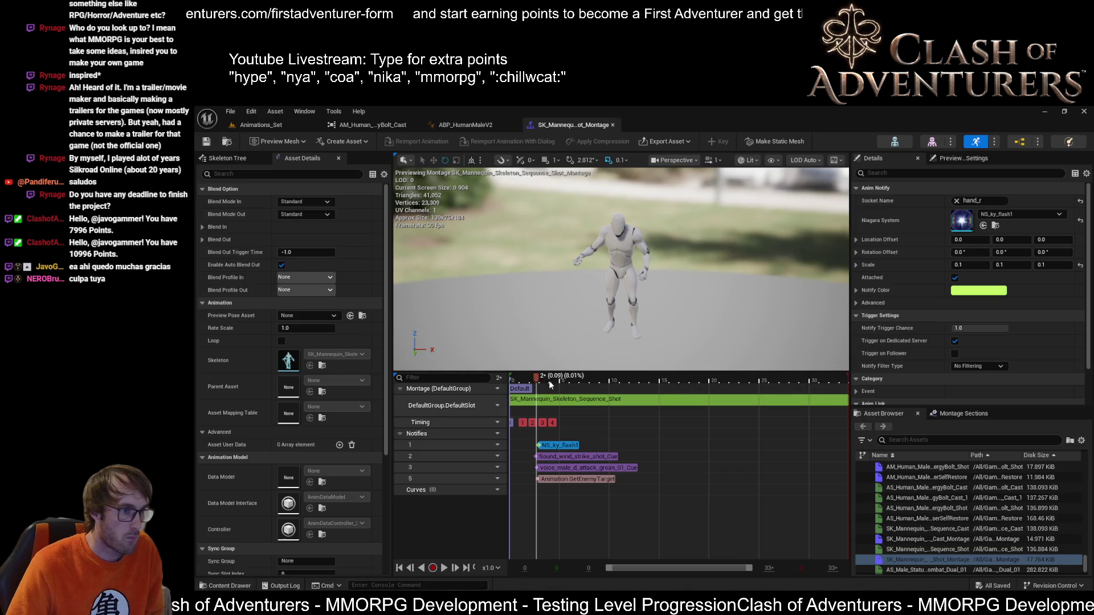
# Step: Shift the four notifies later to frame 6 (about 0.20 s) and save the Shot montage
pyautogui.click(530, 512)
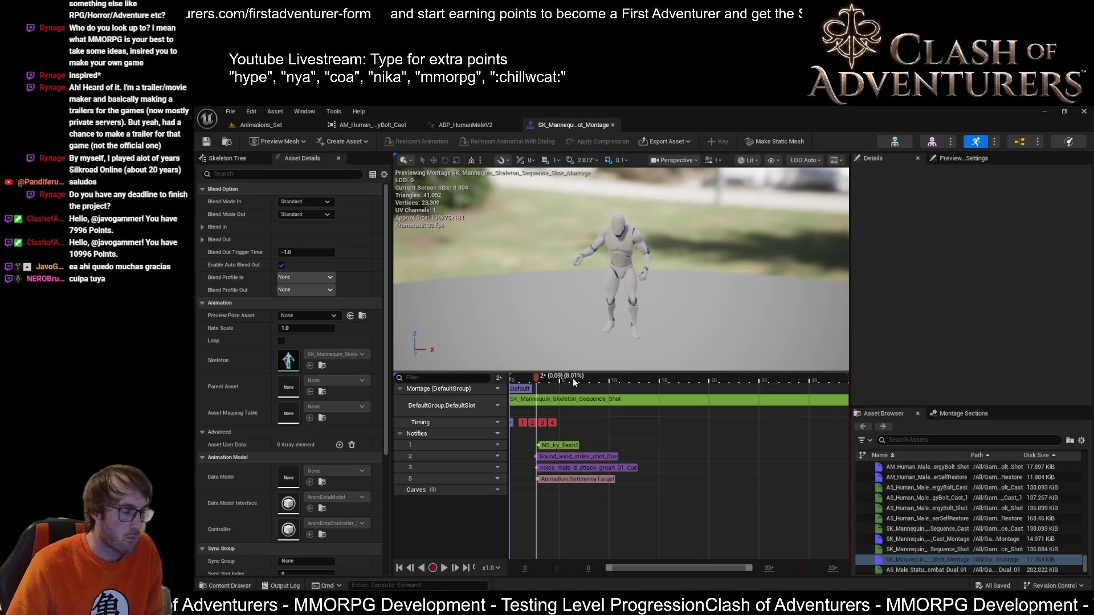
pyautogui.moveTo(573, 380); pyautogui.dragTo(557, 380)
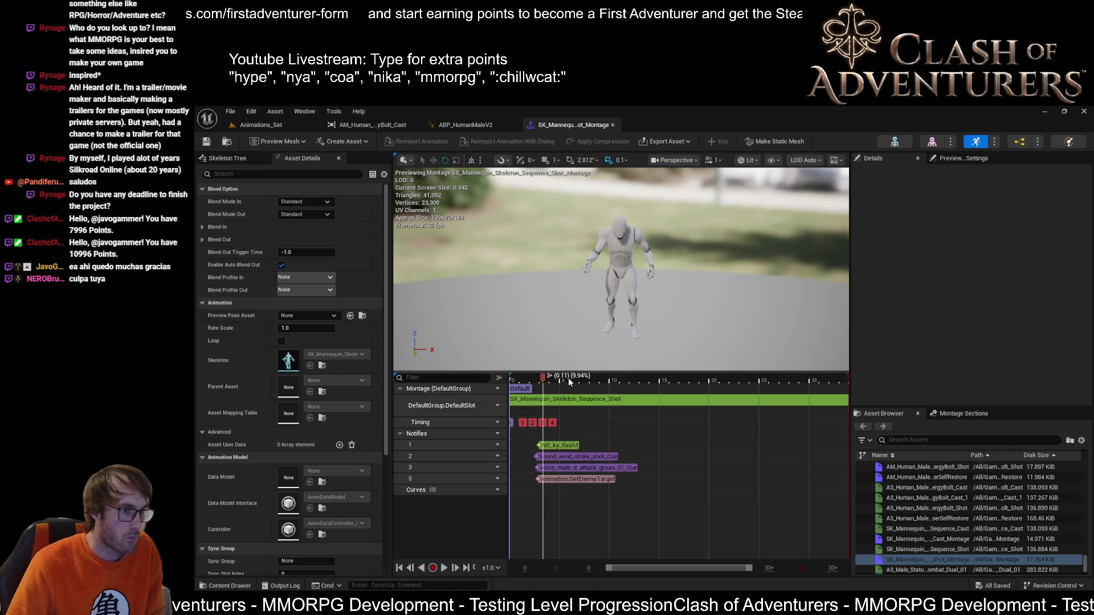
pyautogui.scroll(3, 570, 386)
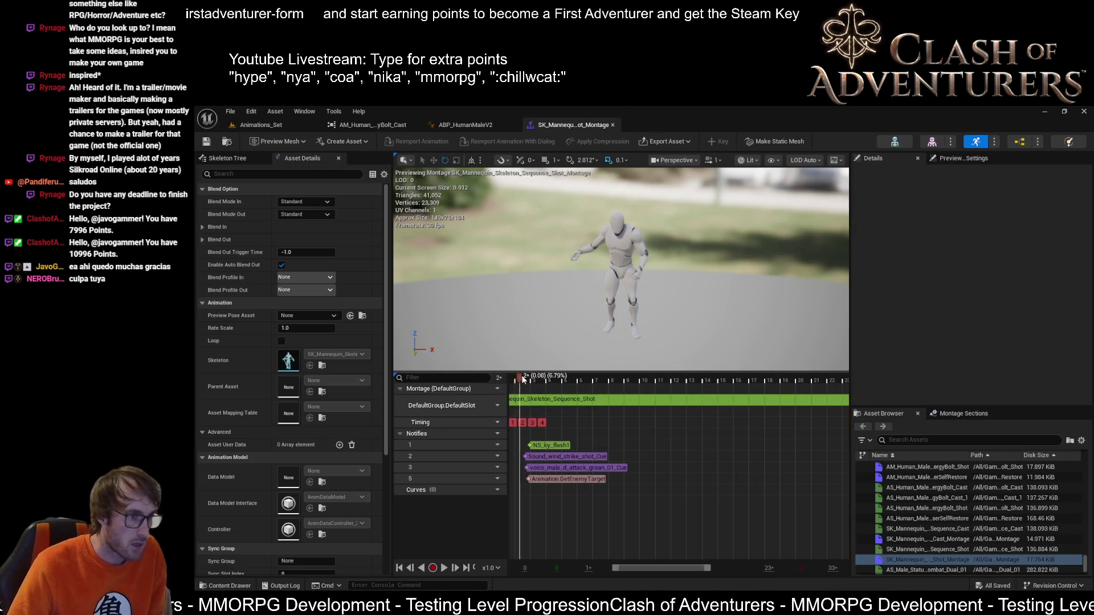
pyautogui.moveTo(535, 379)
pyautogui.mouseDown()
pyautogui.moveTo(557, 381)
pyautogui.moveTo(513, 381)
pyautogui.mouseUp()
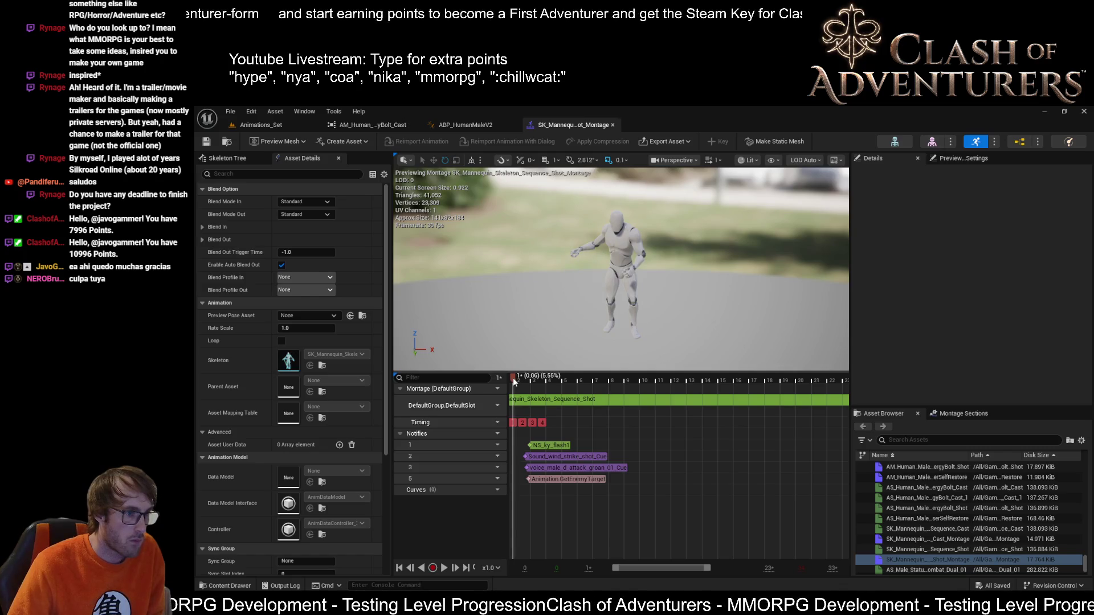
pyautogui.moveTo(514, 378); pyautogui.dragTo(577, 382)
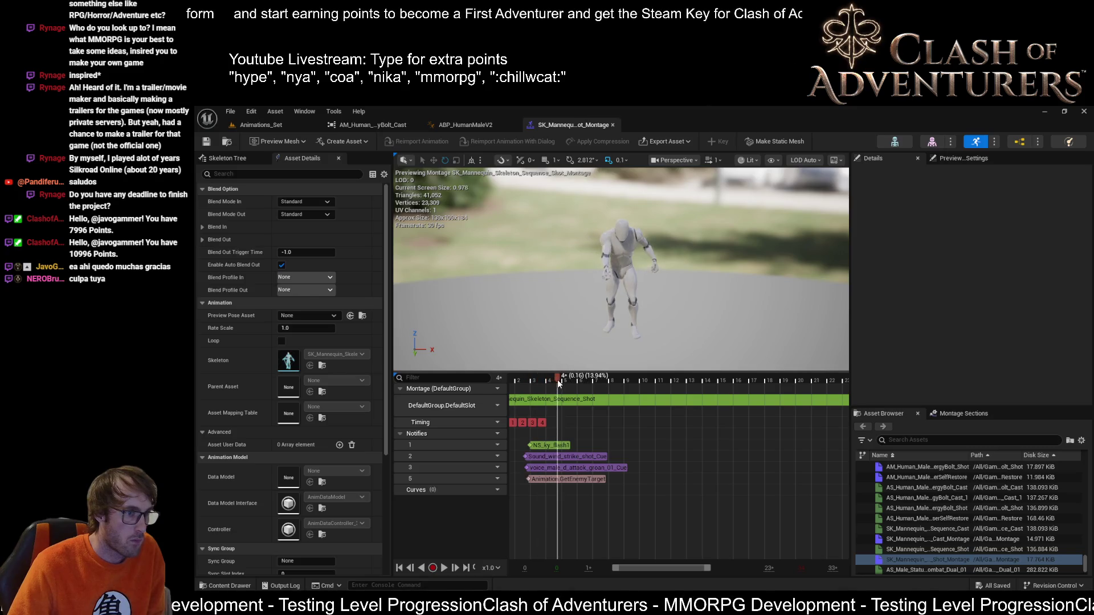
pyautogui.moveTo(576, 381); pyautogui.dragTo(578, 384)
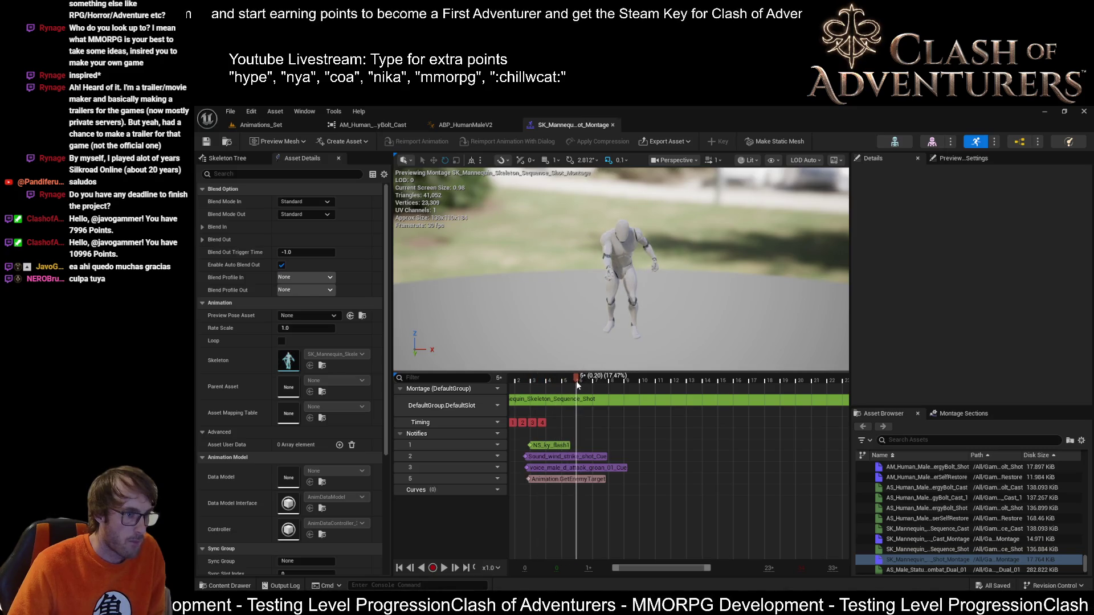
pyautogui.moveTo(538, 446)
pyautogui.mouseDown()
pyautogui.moveTo(584, 447)
pyautogui.moveTo(580, 469)
pyautogui.moveTo(560, 479)
pyautogui.moveTo(586, 480)
pyautogui.mouseUp()
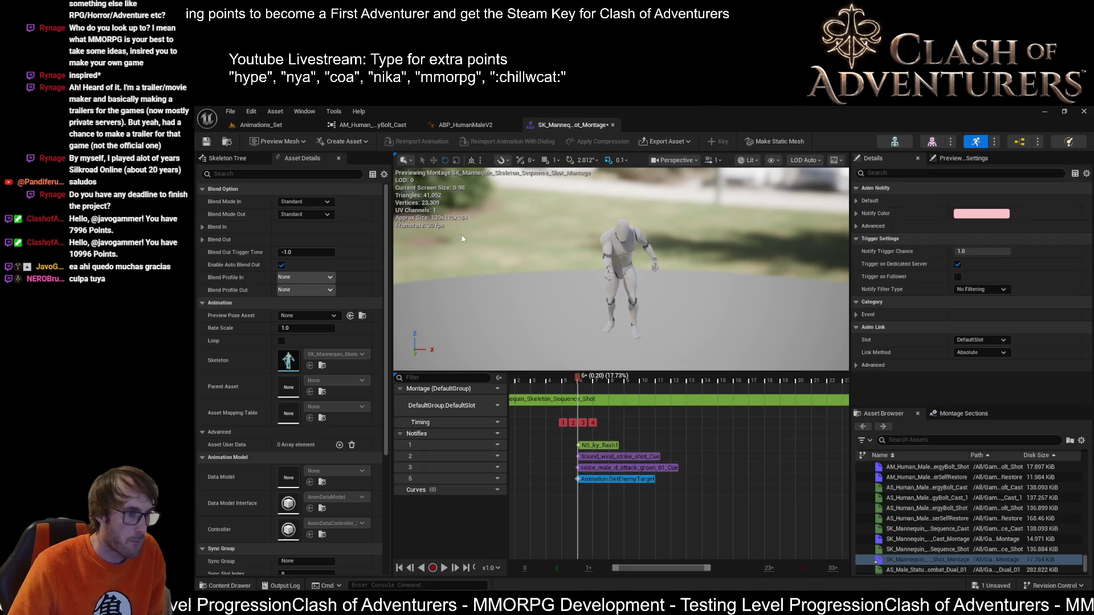
pyautogui.hotkey('ctrl', 's')
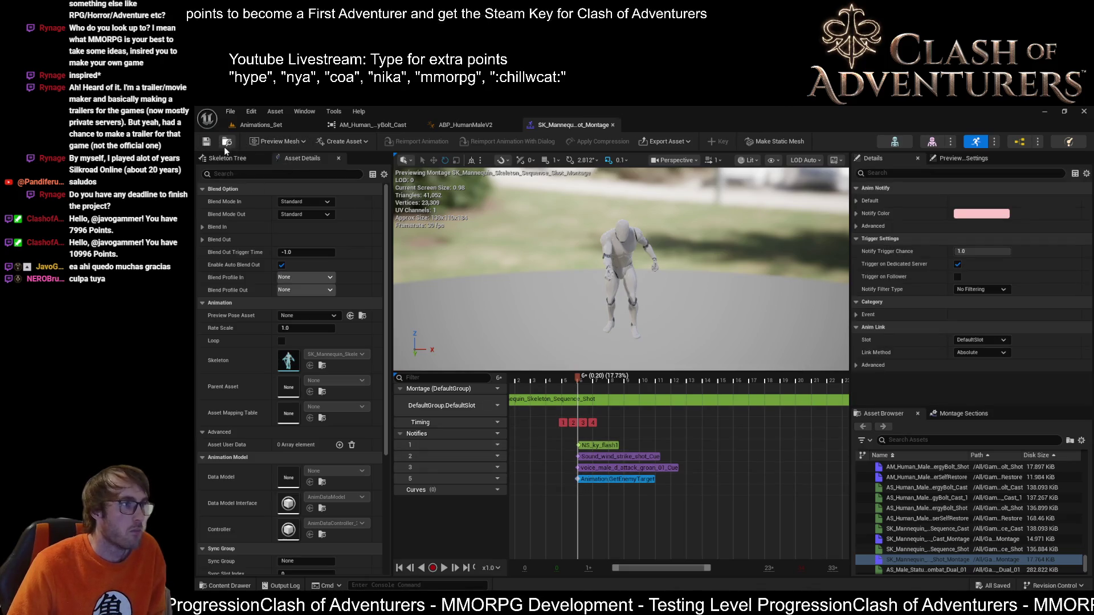
pyautogui.click(453, 126)
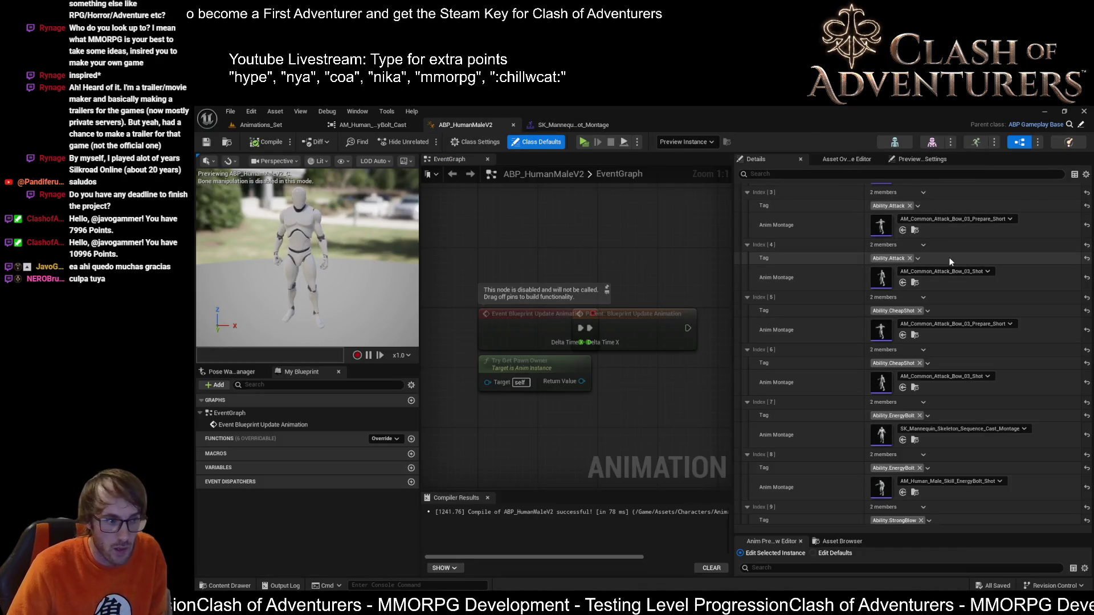
# Step: Assign SK_Mannequin_Skeleton_Sequence_Shot_Montage to the Index 8 EnergyBolt entry, then compile and save
pyautogui.click(581, 126)
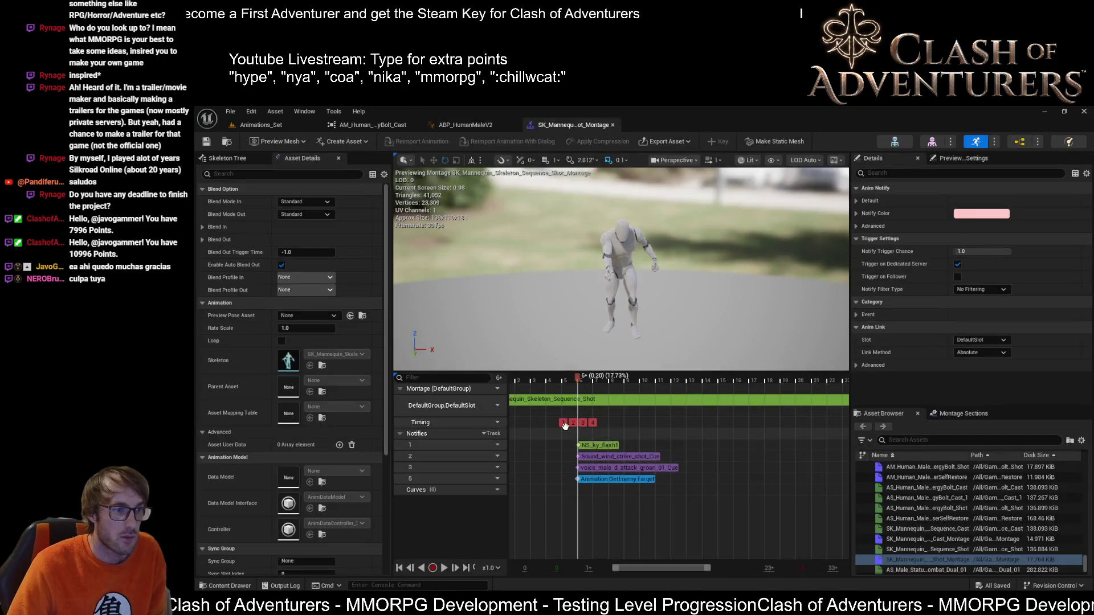
pyautogui.click(457, 124)
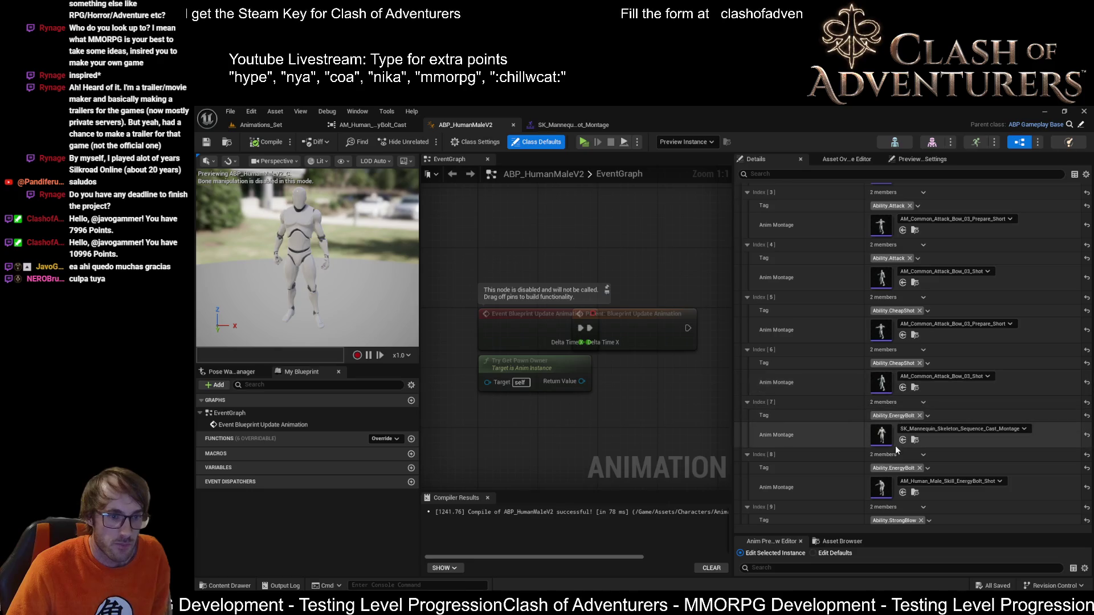
pyautogui.scroll(-1, 918, 453)
pyautogui.scroll(-1, 910, 462)
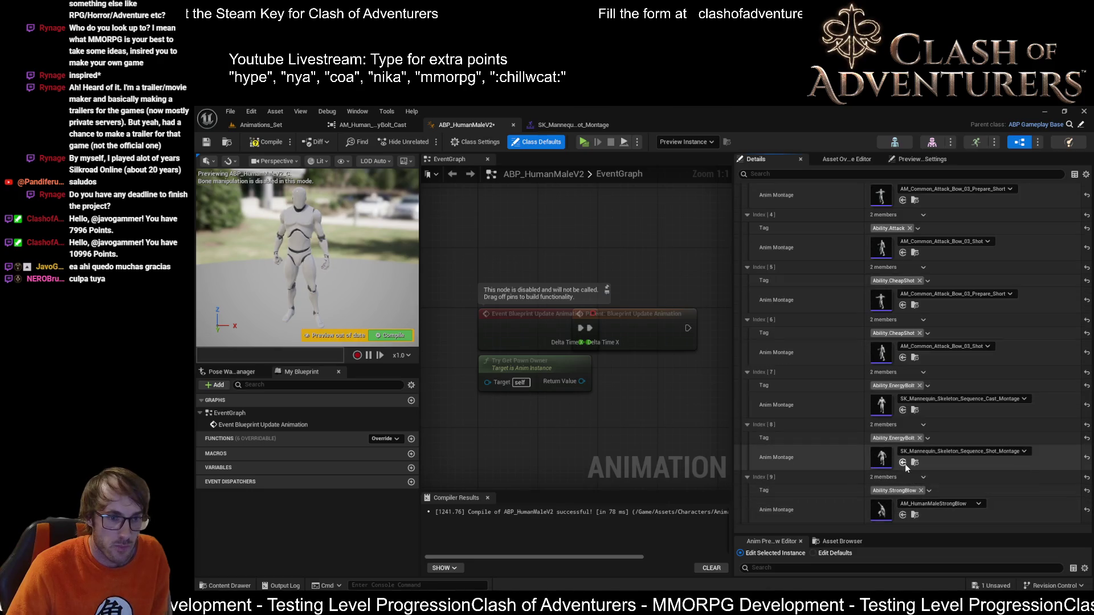
pyautogui.click(905, 465)
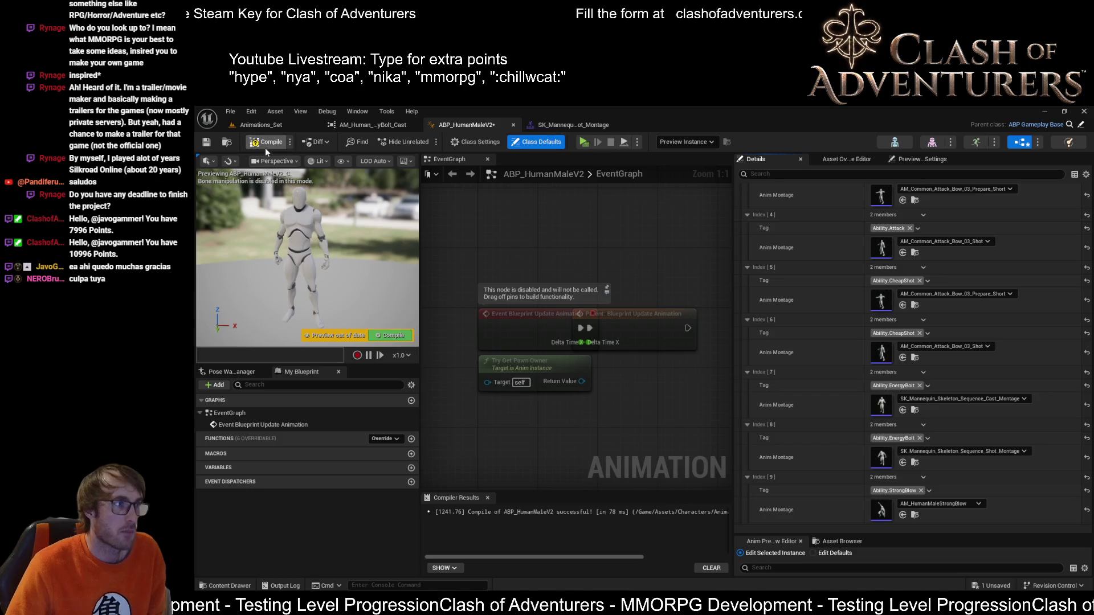
pyautogui.click(268, 142)
pyautogui.click(207, 143)
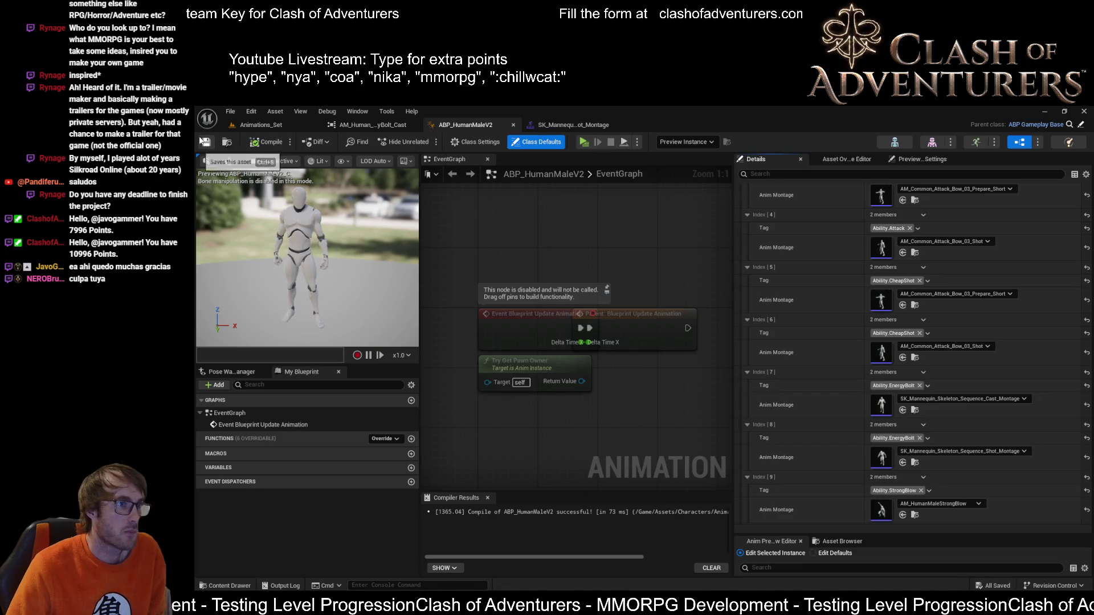
# Step: Return to the Animations_Set level, frame the view at ground level and start Play in Editor
pyautogui.click(261, 125)
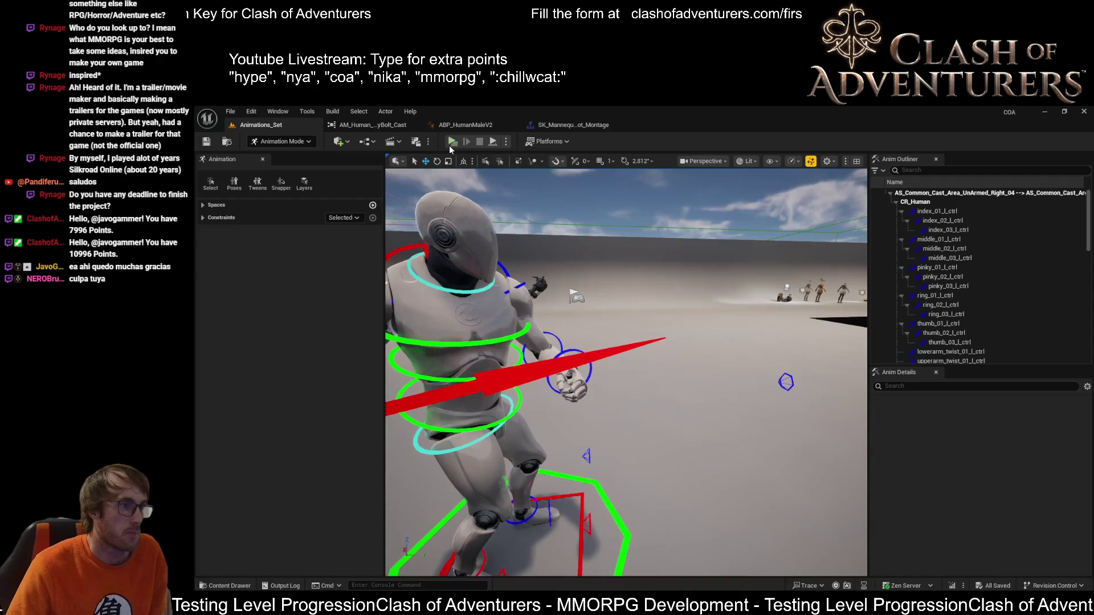
pyautogui.press('f')
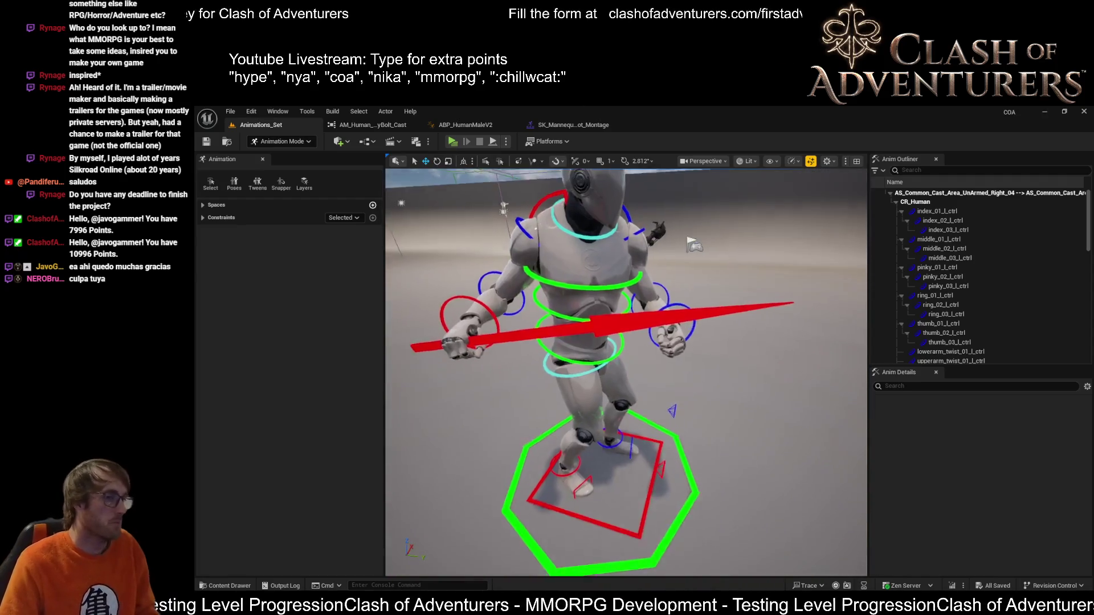
pyautogui.scroll(-5, 626, 371)
pyautogui.scroll(-2, 626, 372)
pyautogui.scroll(-2, 626, 372)
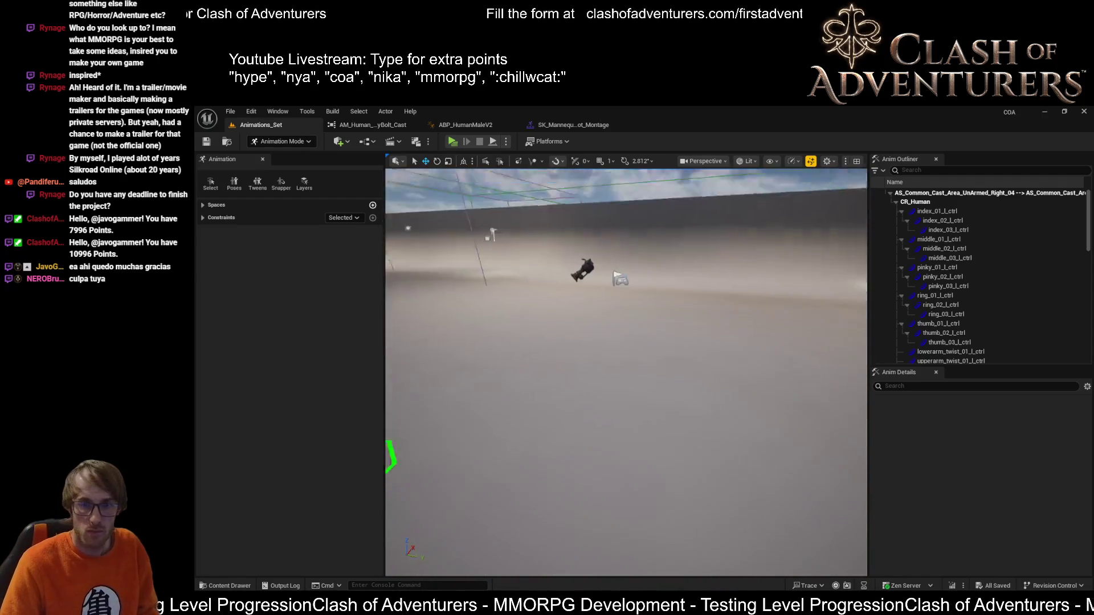
pyautogui.moveTo(626, 372); pyautogui.dragTo(650, 359)
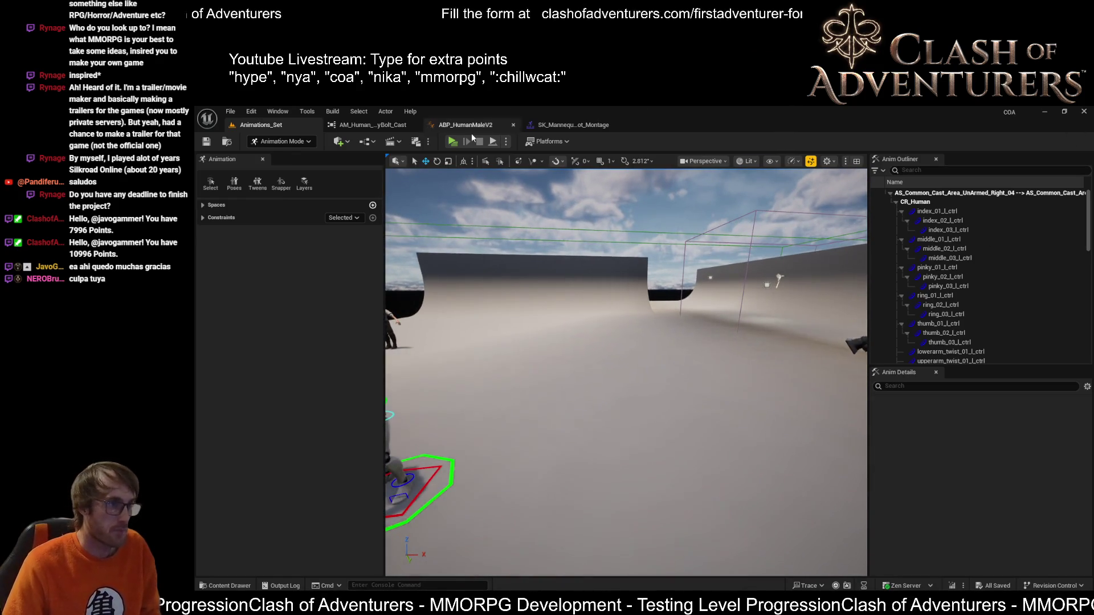
pyautogui.click(452, 142)
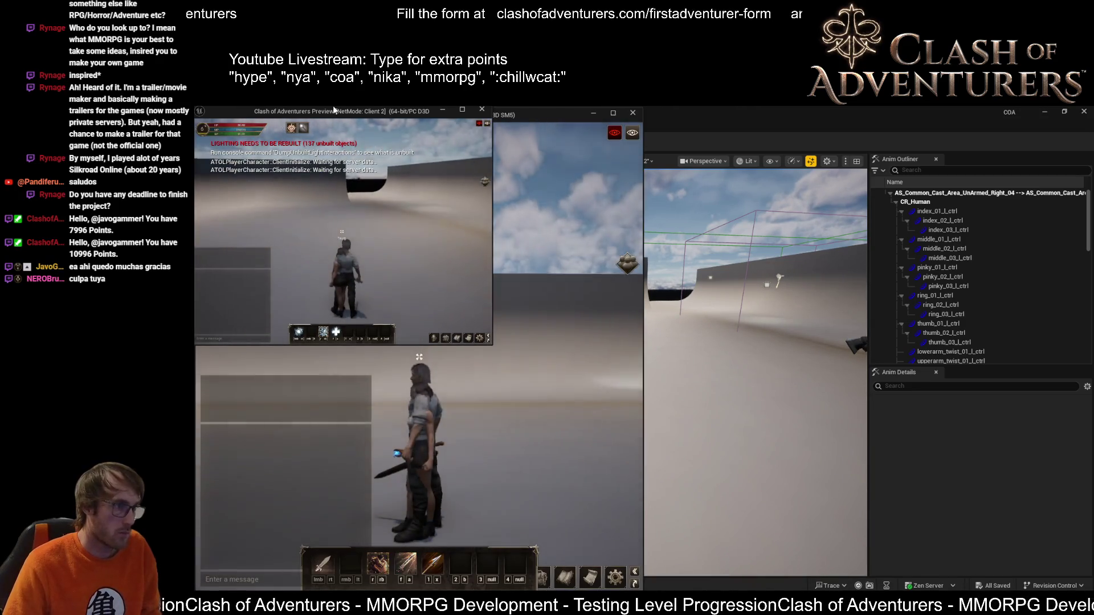
# Step: Maximize the Client 2 window, run forward and cast the ability twice to check its timing
pyautogui.moveTo(334, 109); pyautogui.dragTo(576, 233)
pyautogui.doubleClick(576, 234)
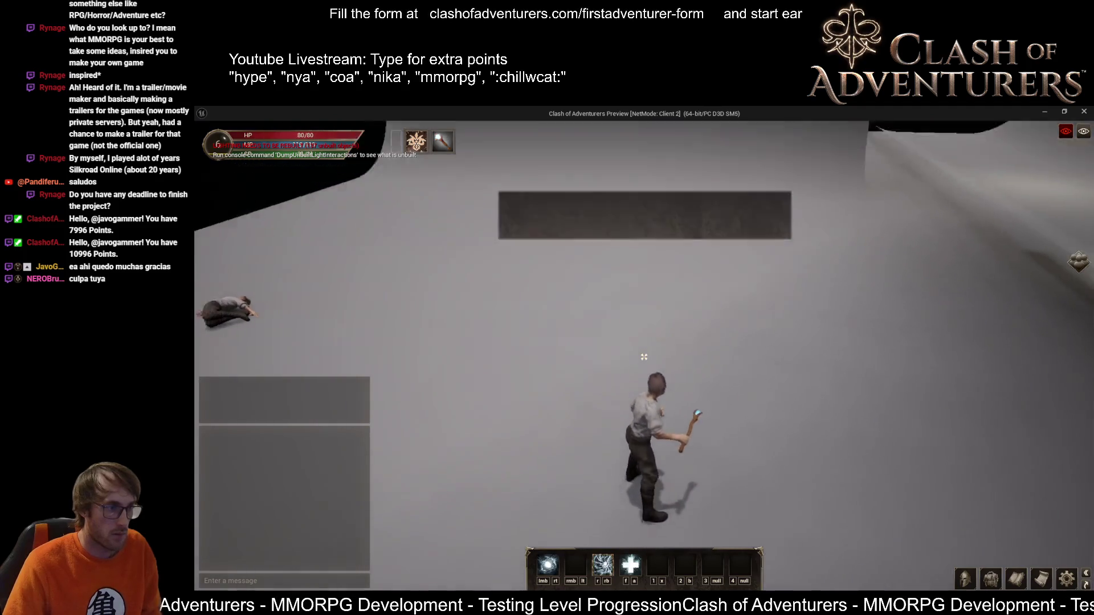
pyautogui.press('w')
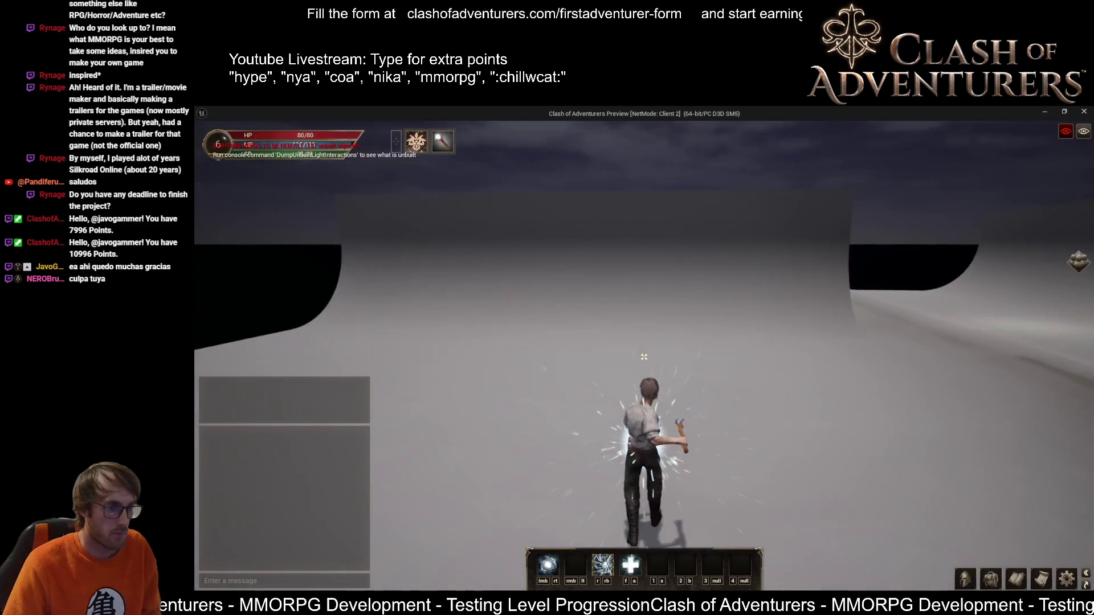
pyautogui.click(644, 357)
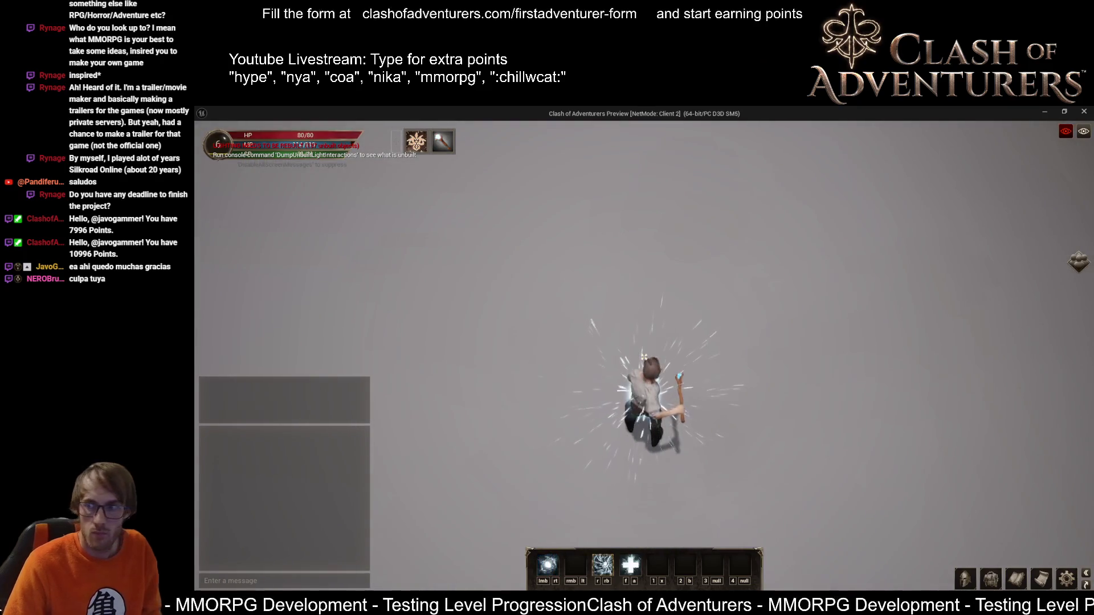
pyautogui.click(644, 356)
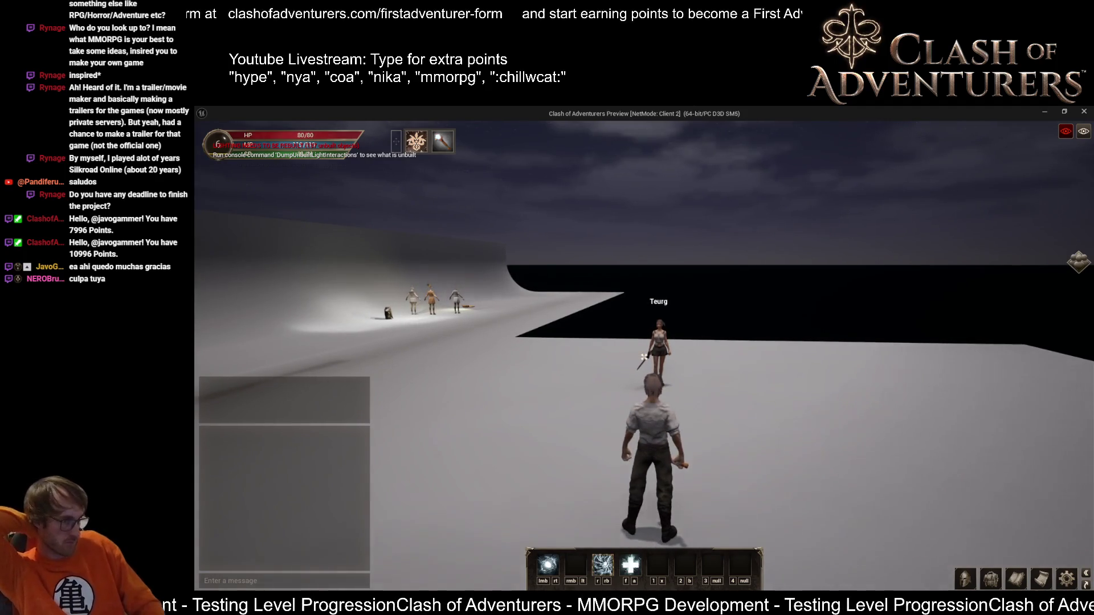
# Step: Run around casting the shot, swing the weapon, cast the bubble shield, then stop the play preview
pyautogui.press('w')
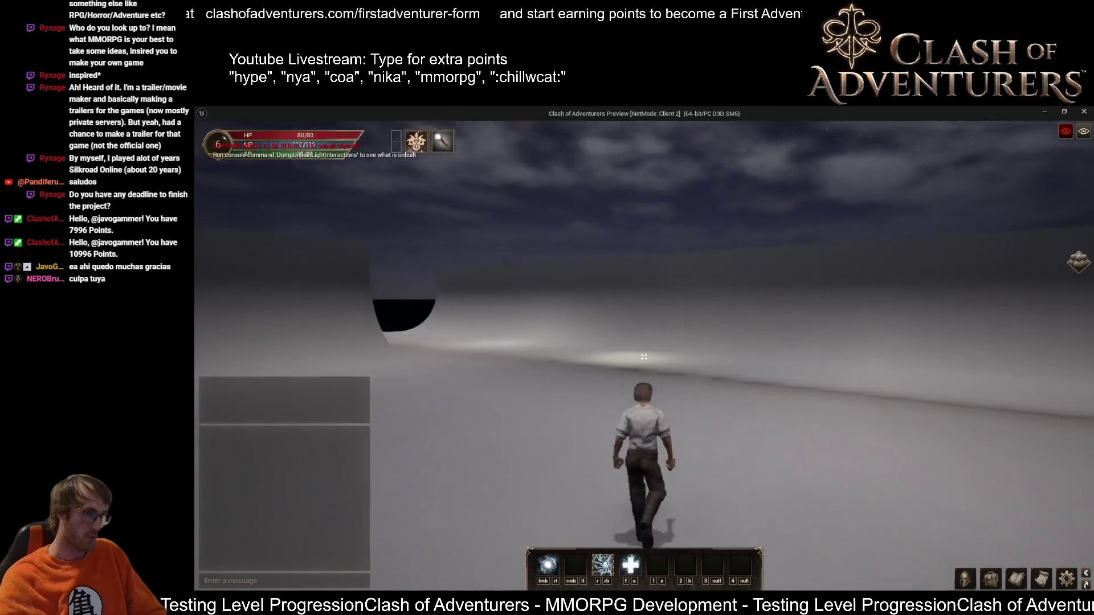
pyautogui.click(643, 357)
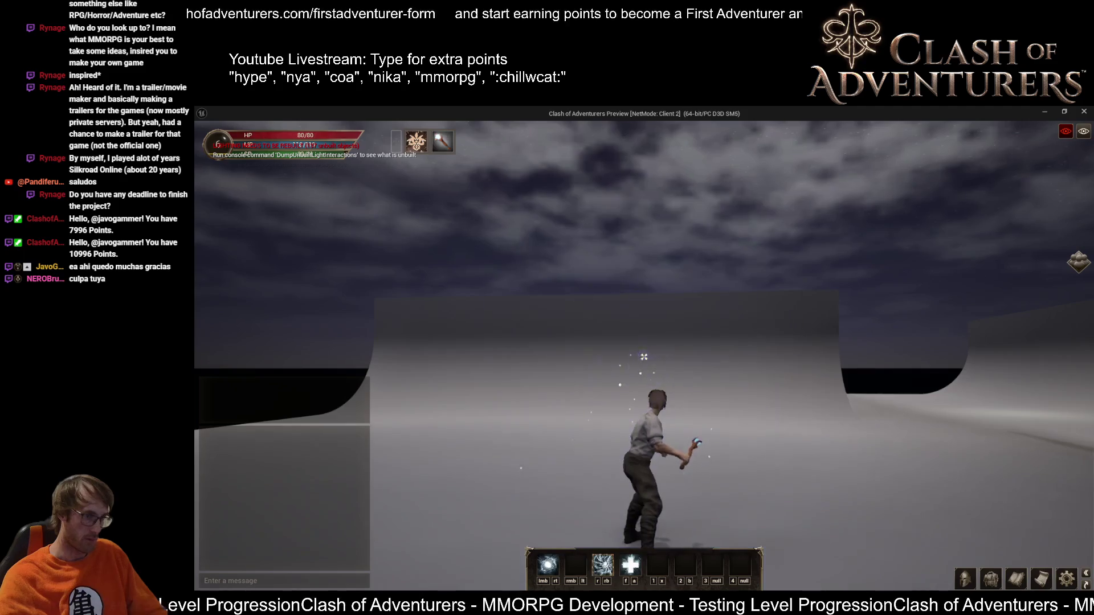
pyautogui.press('w')
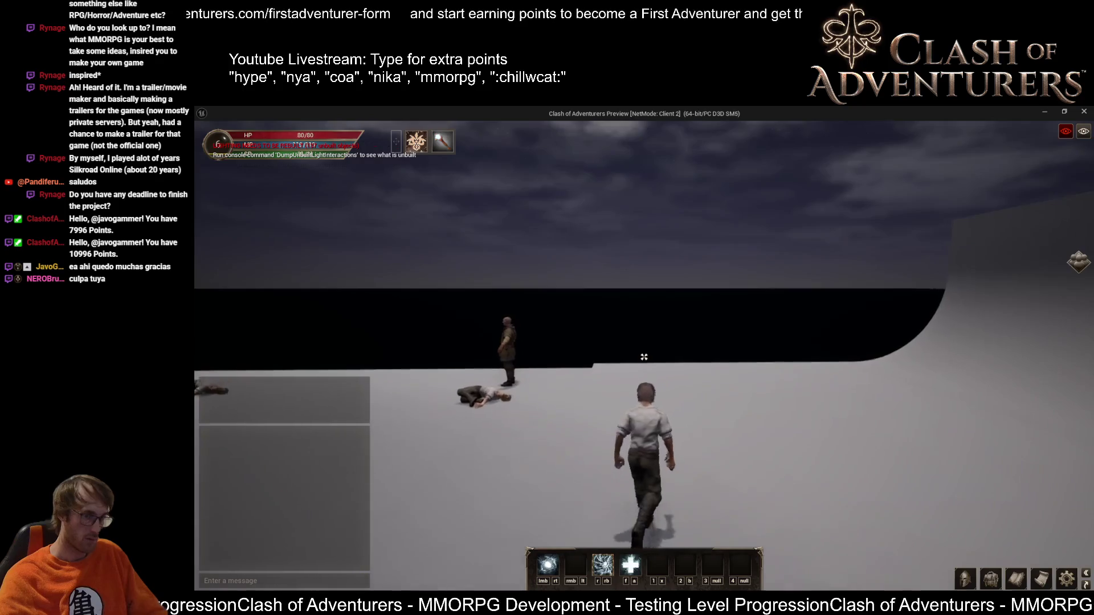
pyautogui.click(643, 356)
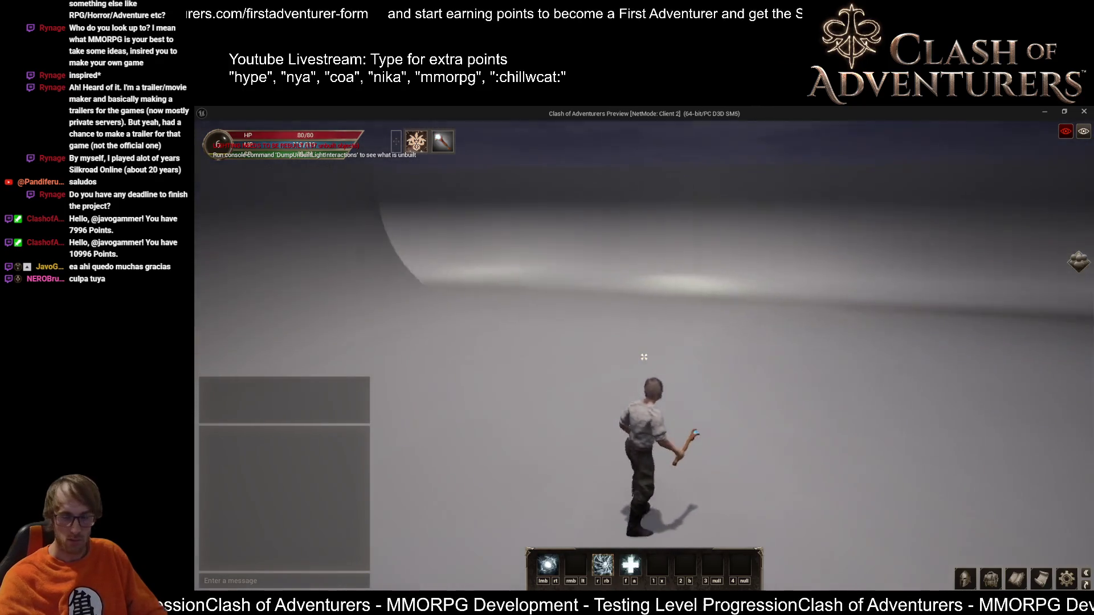
pyautogui.press('r')
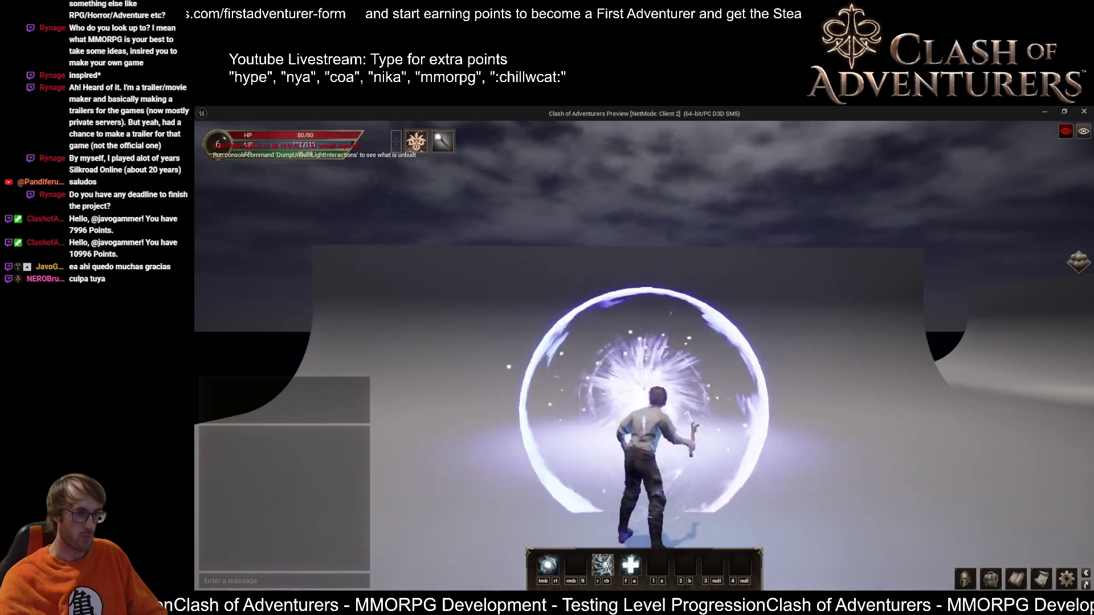
pyautogui.press('Escape')
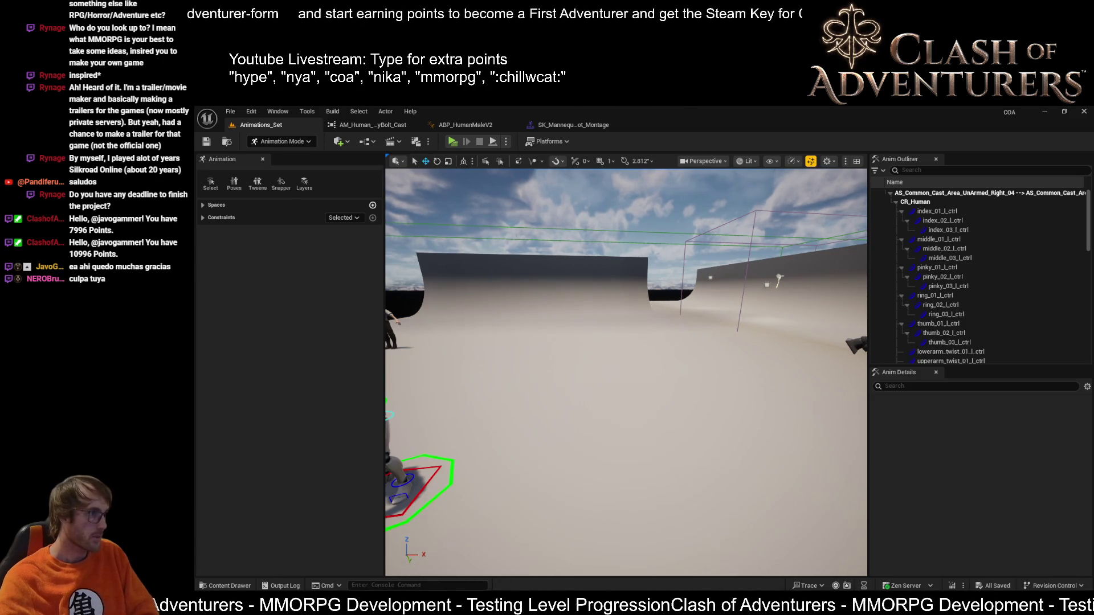
# Step: Switch back to the mannequin montage editor on the way to GA_EnergyBolt
pyautogui.click(557, 126)
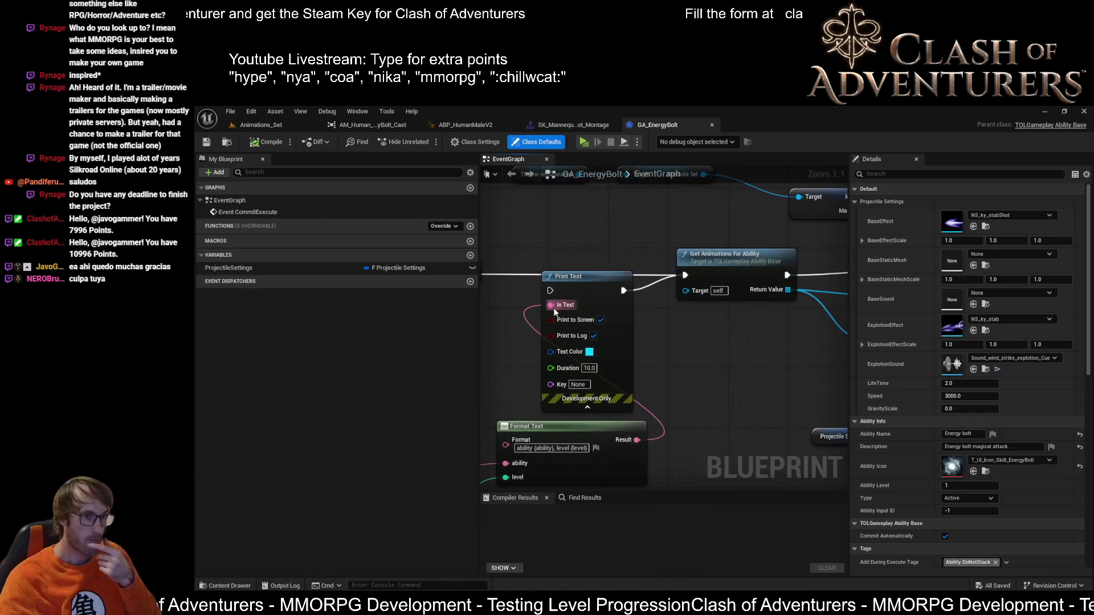
# Step: Pan the EventGraph to the Range Skill Base Big Macro Execute node with its Projectile Settings and Select inputs
pyautogui.moveTo(776, 306); pyautogui.dragTo(728, 356)
pyautogui.scroll(1, 727, 356)
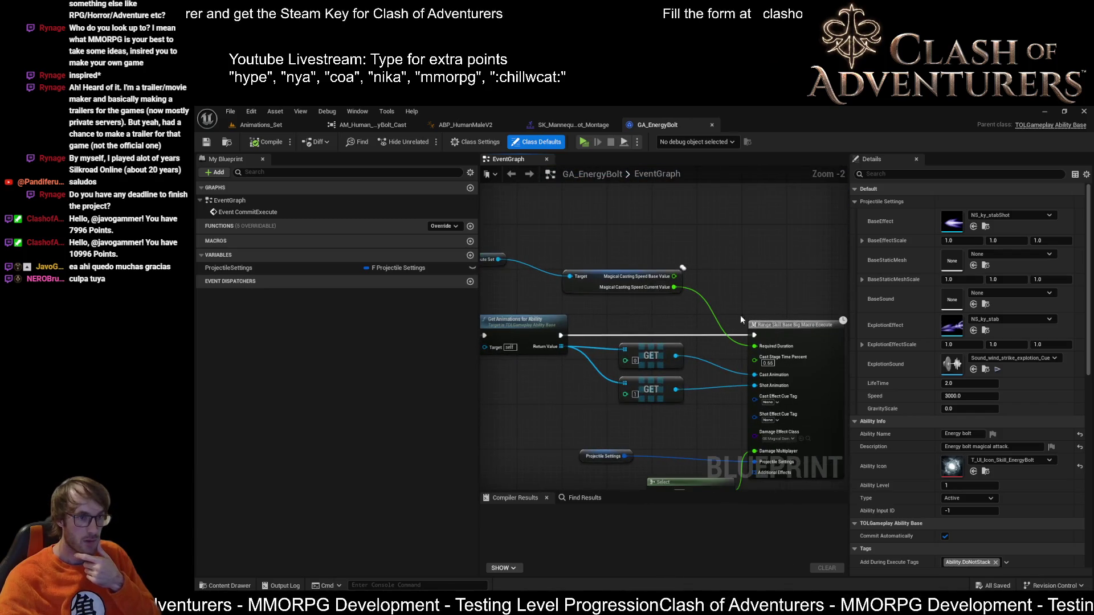
pyautogui.scroll(1, 740, 316)
pyautogui.scroll(1, 759, 284)
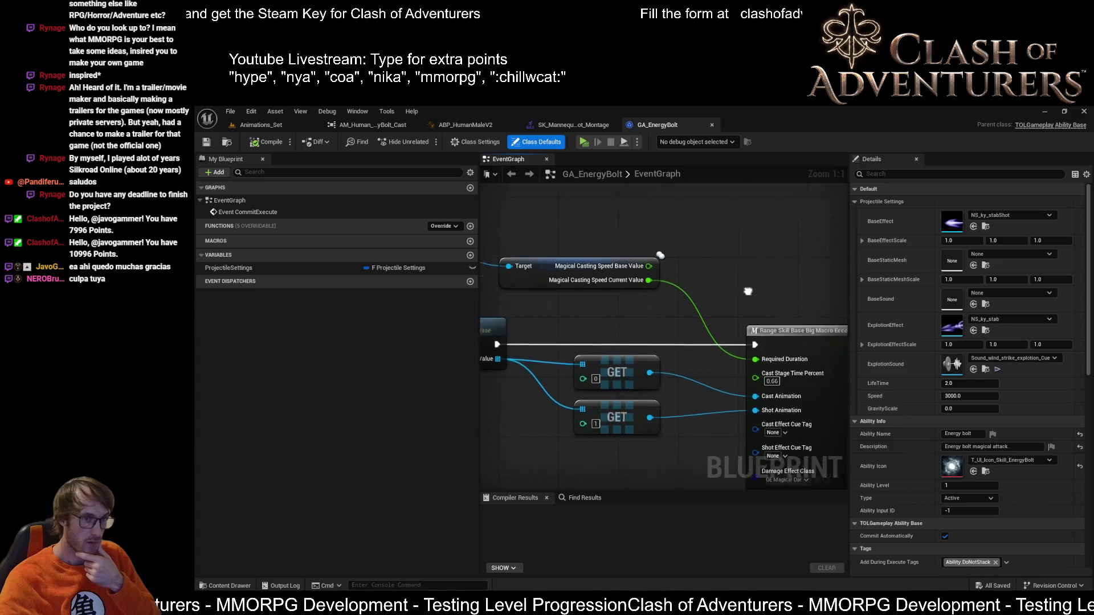
pyautogui.moveTo(748, 291)
pyautogui.mouseDown()
pyautogui.moveTo(777, 193)
pyautogui.moveTo(765, 208)
pyautogui.mouseUp()
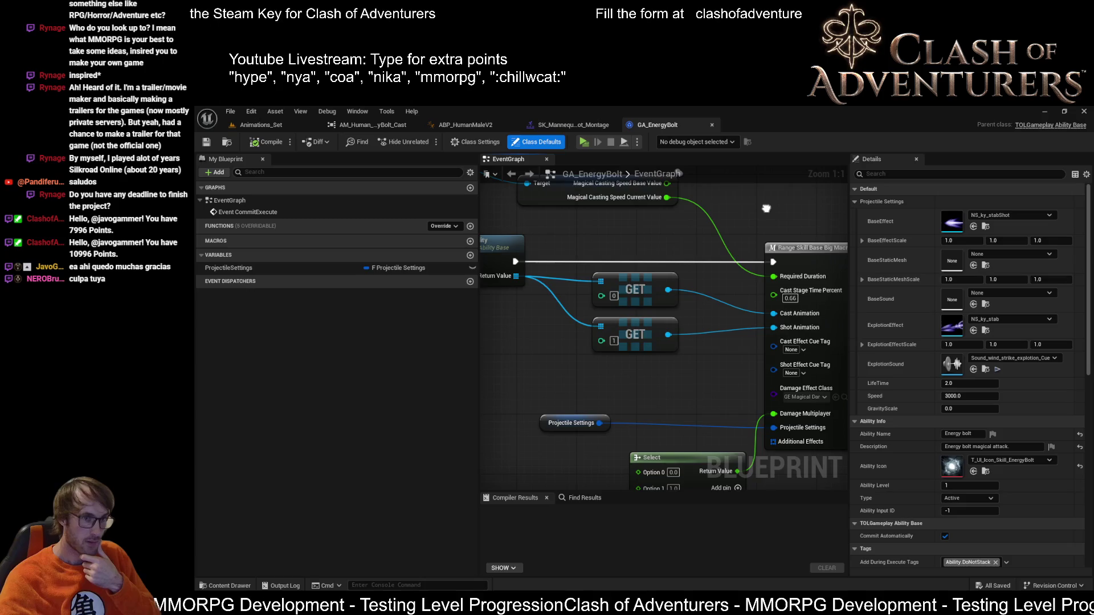
pyautogui.moveTo(676, 383); pyautogui.dragTo(598, 387)
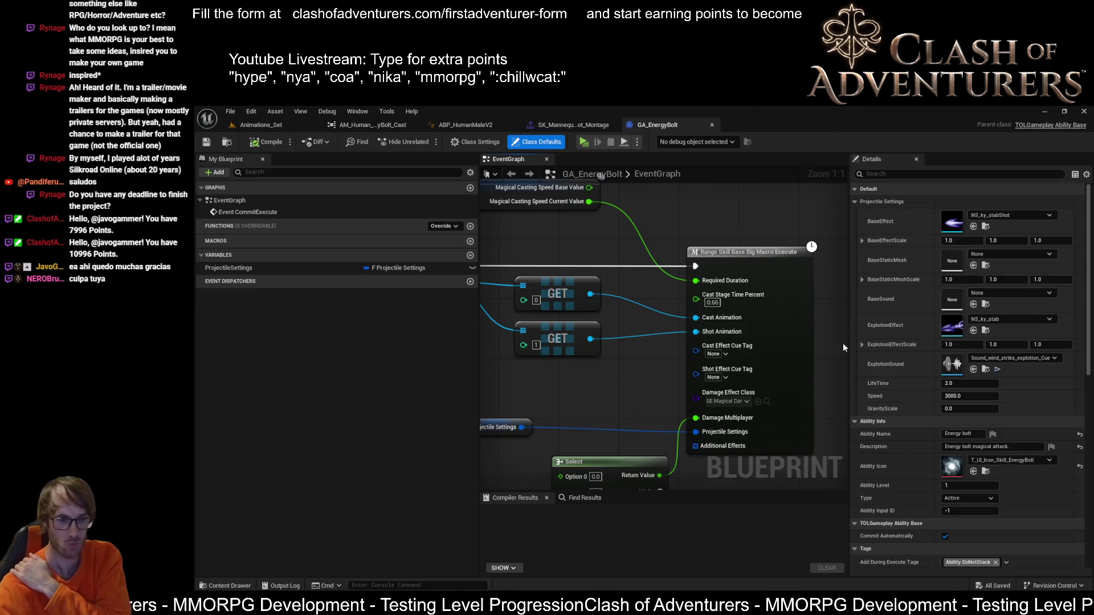
pyautogui.moveTo(704, 262); pyautogui.dragTo(629, 214)
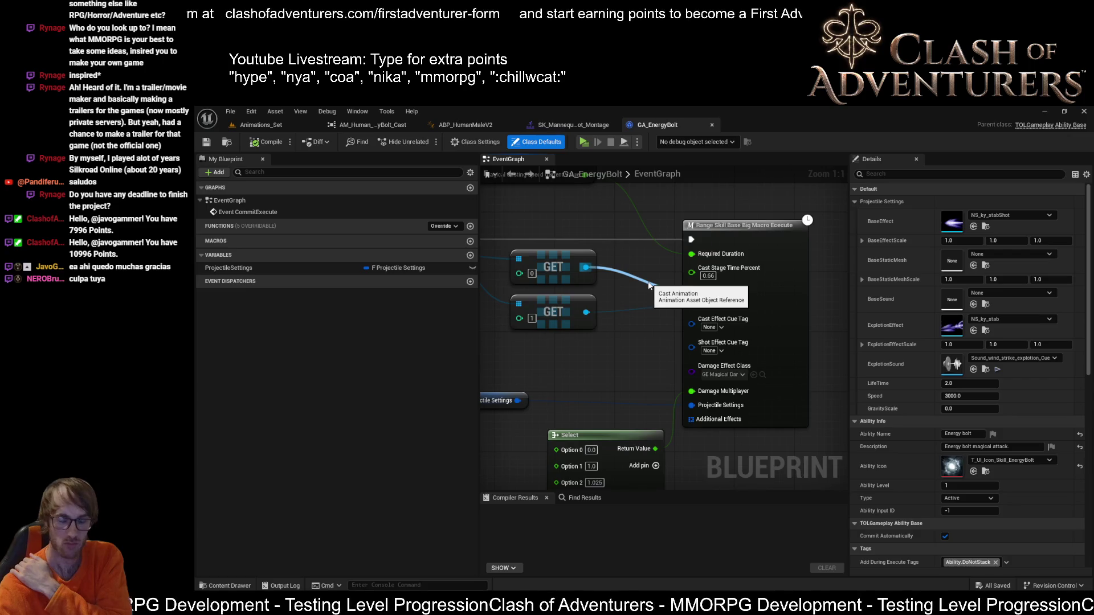
# Step: Enter the RangeSkillBaseBigMacro graph and pan to its Wait Input Release and Shot Stage nodes
pyautogui.doubleClick(776, 255)
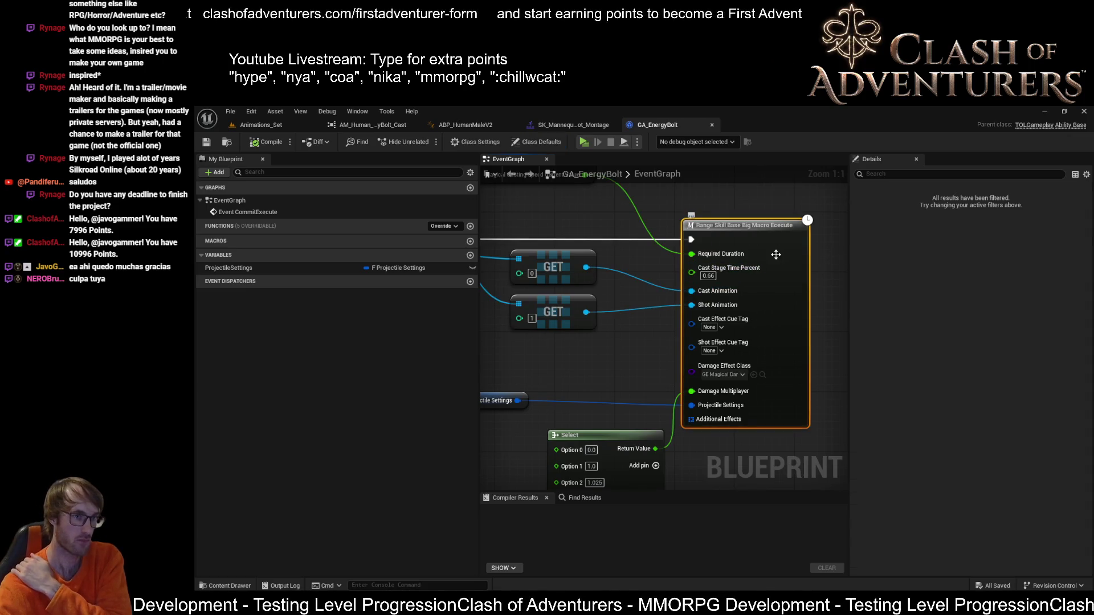
pyautogui.scroll(5, 629, 259)
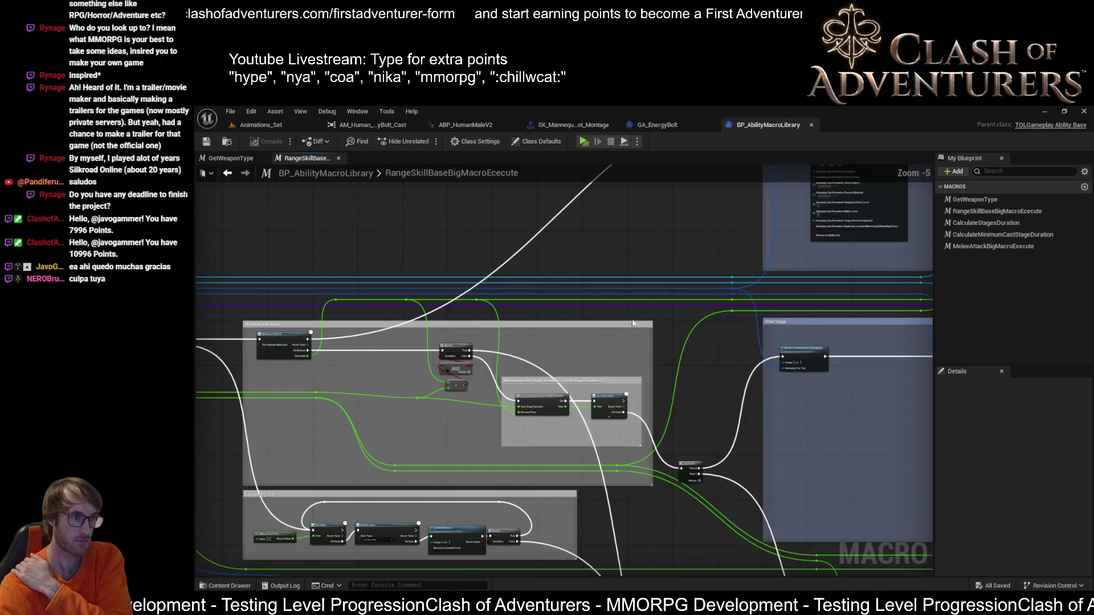
pyautogui.scroll(3, 514, 311)
pyautogui.scroll(2, 493, 321)
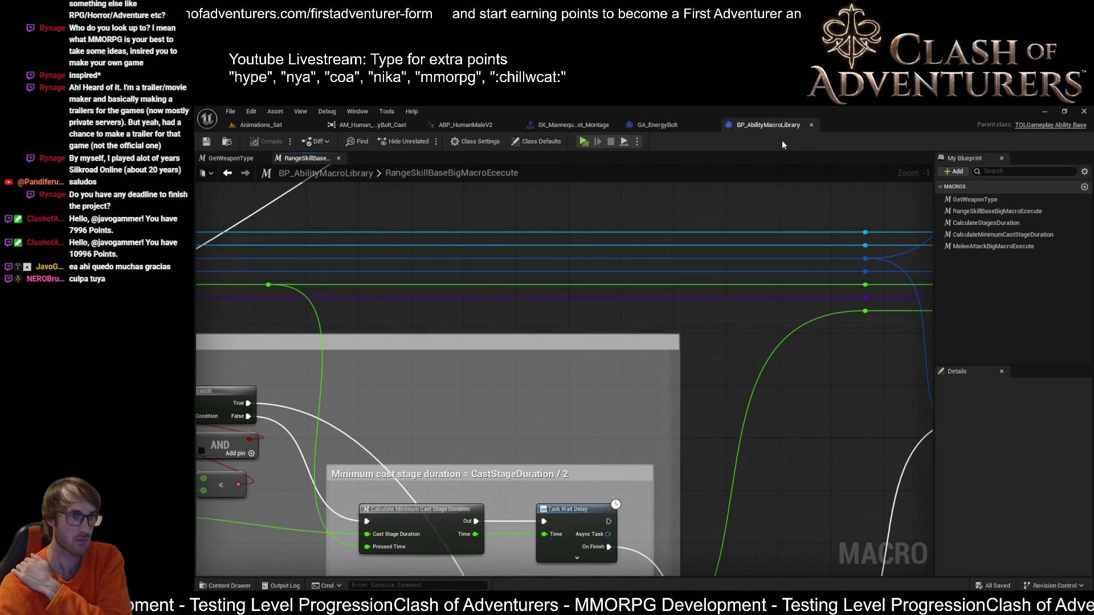
pyautogui.scroll(-4, 739, 346)
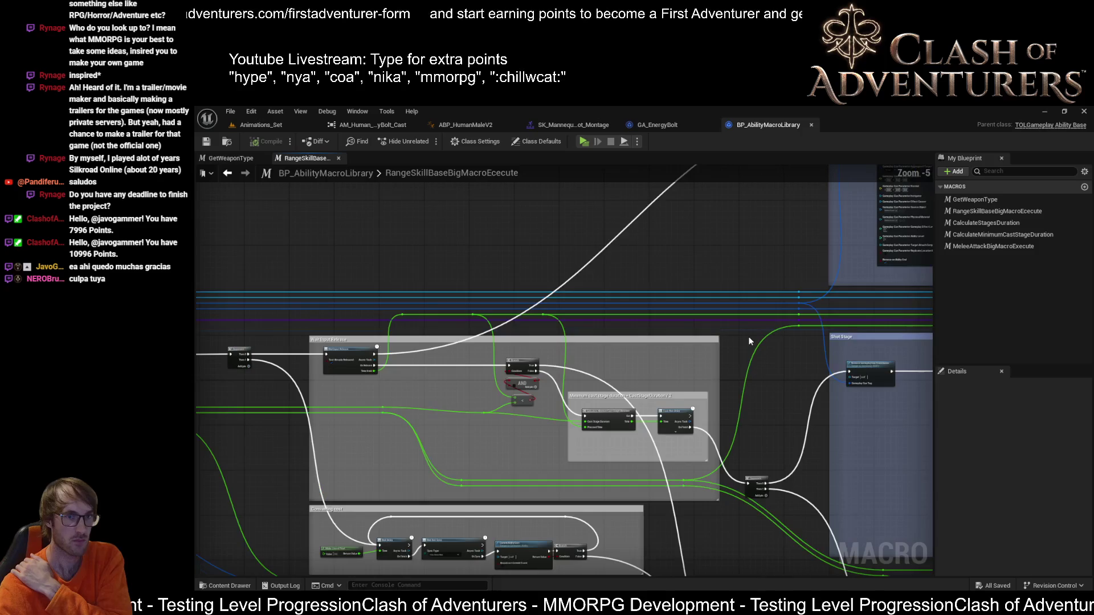
pyautogui.scroll(-1, 751, 336)
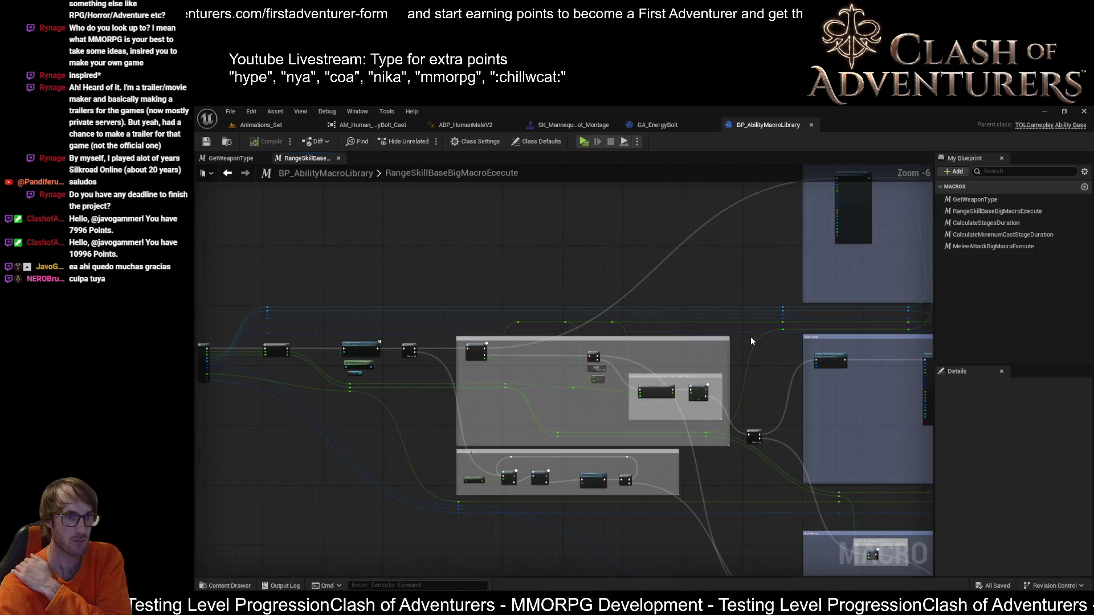
pyautogui.click(662, 125)
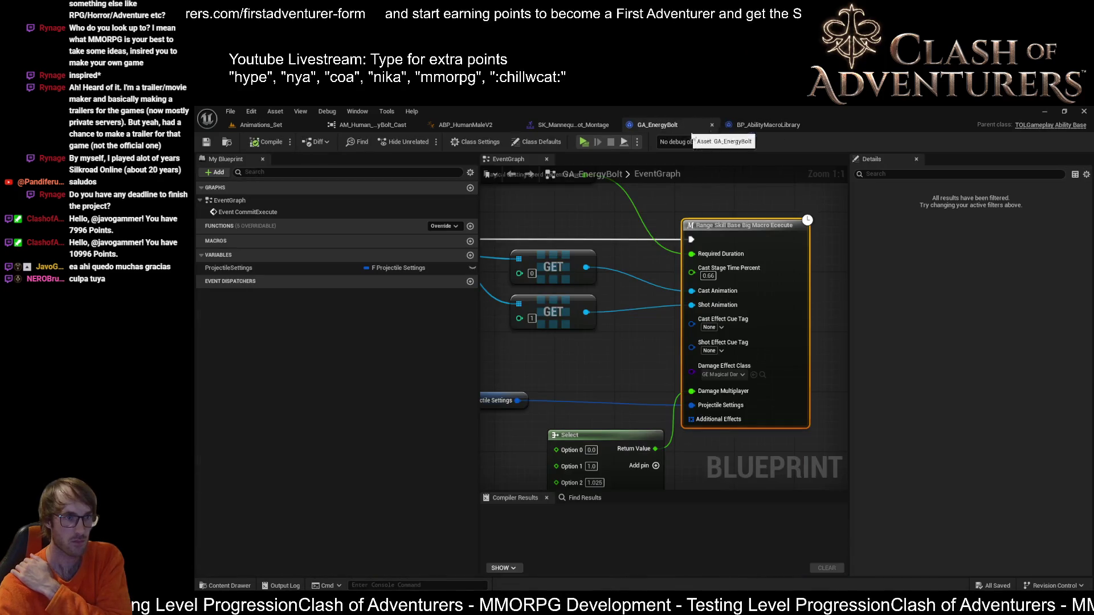
pyautogui.click(765, 125)
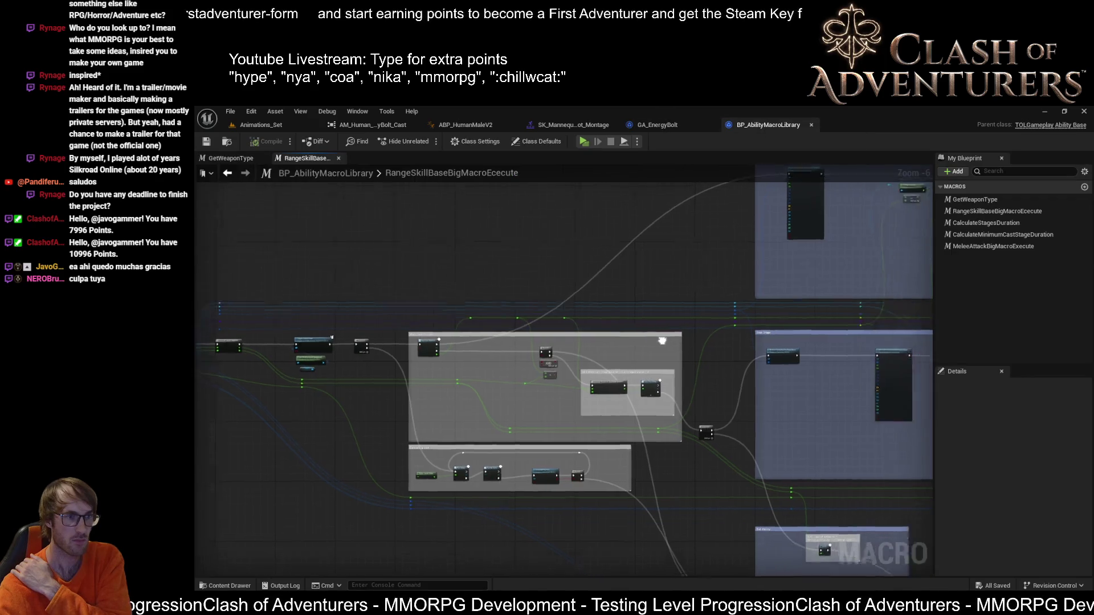
pyautogui.scroll(3, 636, 240)
pyautogui.scroll(-3, 575, 364)
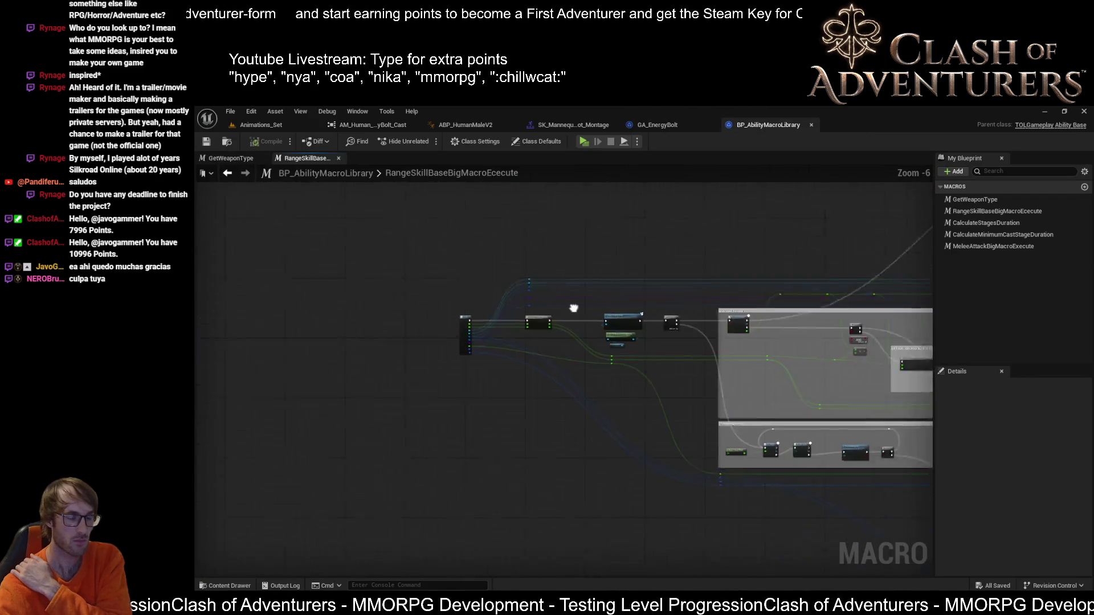
pyautogui.scroll(5, 669, 296)
pyautogui.scroll(-3, 871, 300)
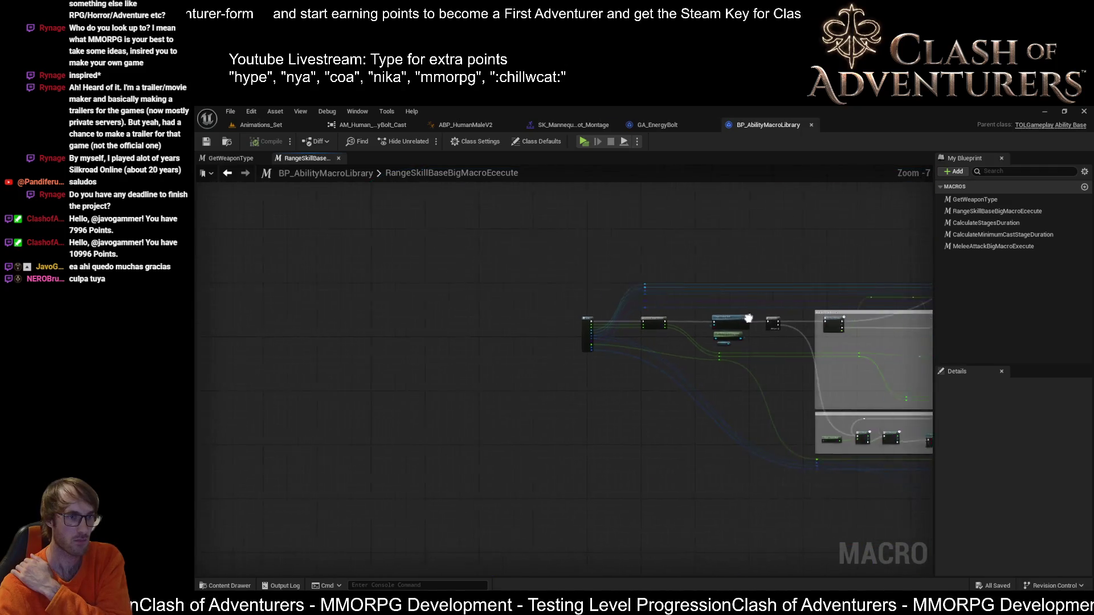
pyautogui.scroll(-3, 463, 360)
pyautogui.scroll(4, 462, 362)
pyautogui.scroll(3, 561, 265)
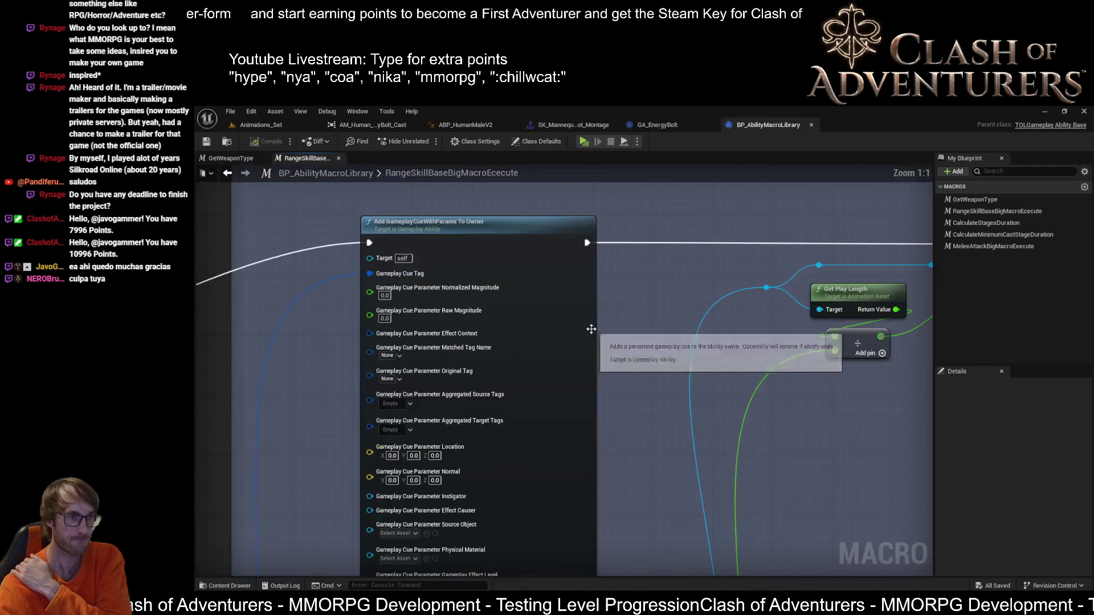
pyautogui.scroll(-1, 560, 266)
pyautogui.scroll(-5, 561, 266)
pyautogui.scroll(2, 620, 323)
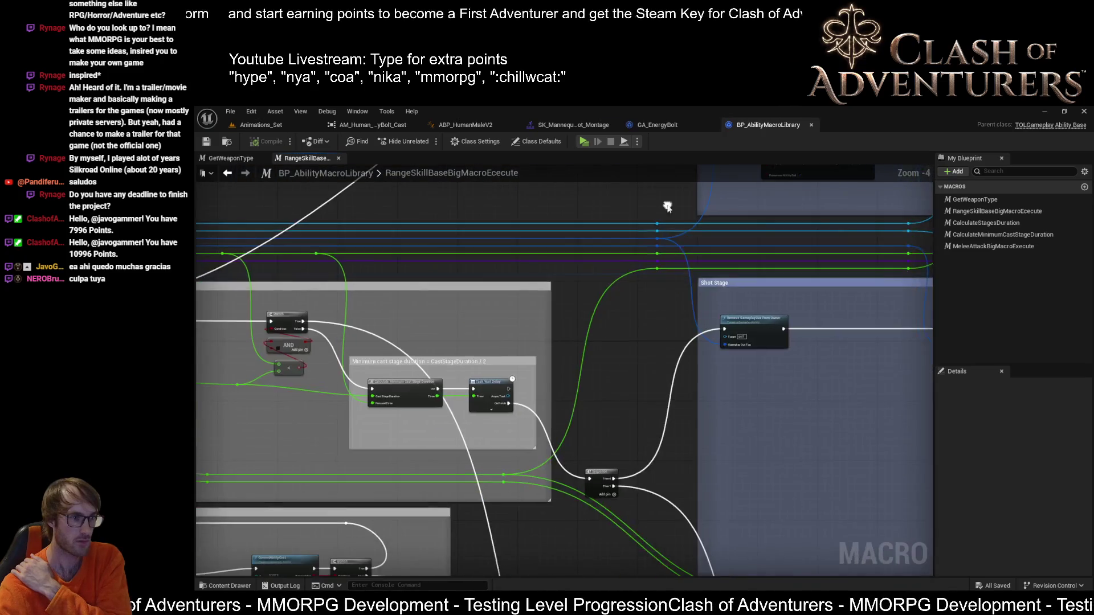
pyautogui.scroll(1, 769, 410)
pyautogui.scroll(1, 767, 430)
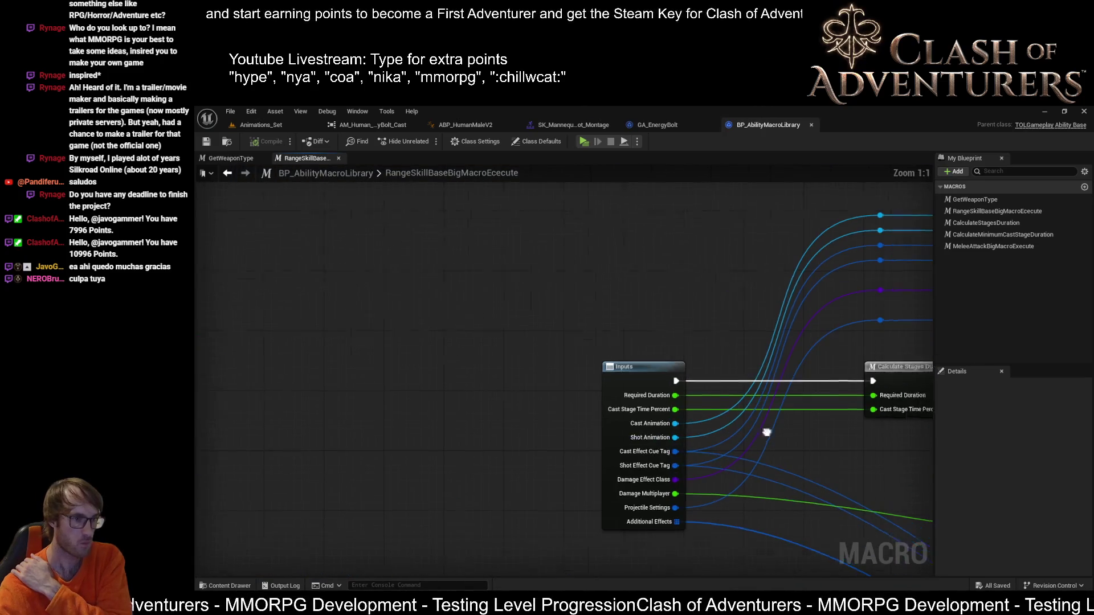
pyautogui.scroll(1, 636, 392)
pyautogui.scroll(1, 660, 479)
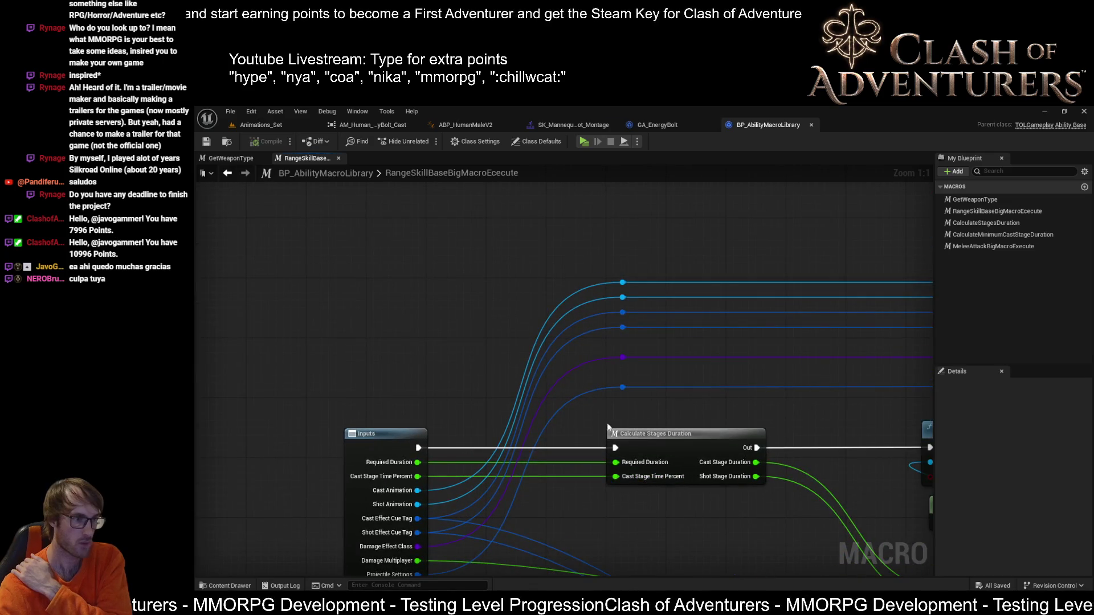
pyautogui.moveTo(632, 293); pyautogui.dragTo(256, 351)
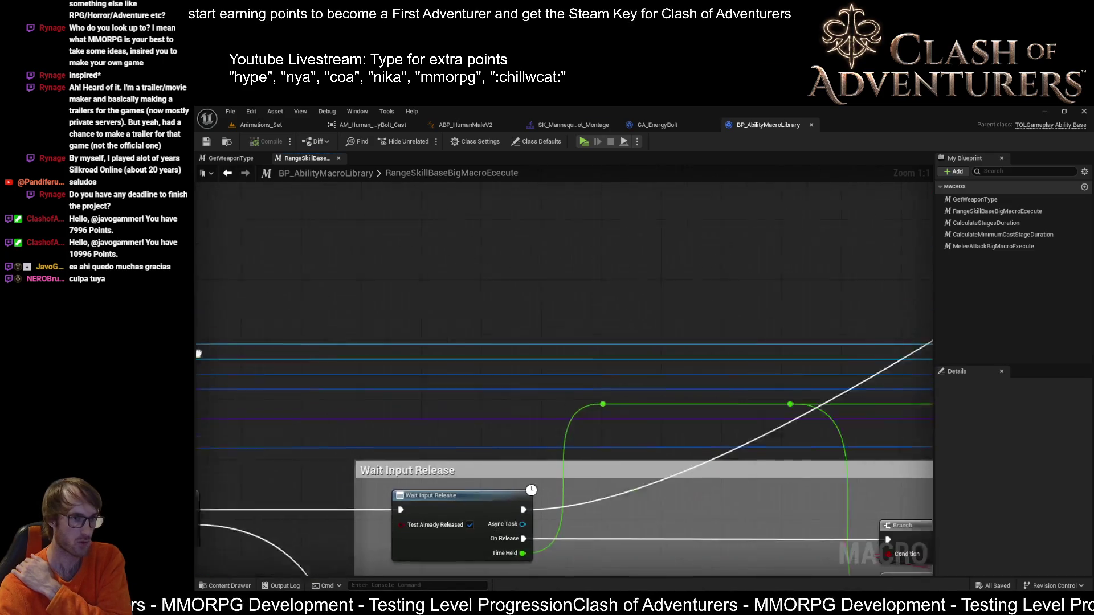
pyautogui.moveTo(708, 323); pyautogui.dragTo(528, 328)
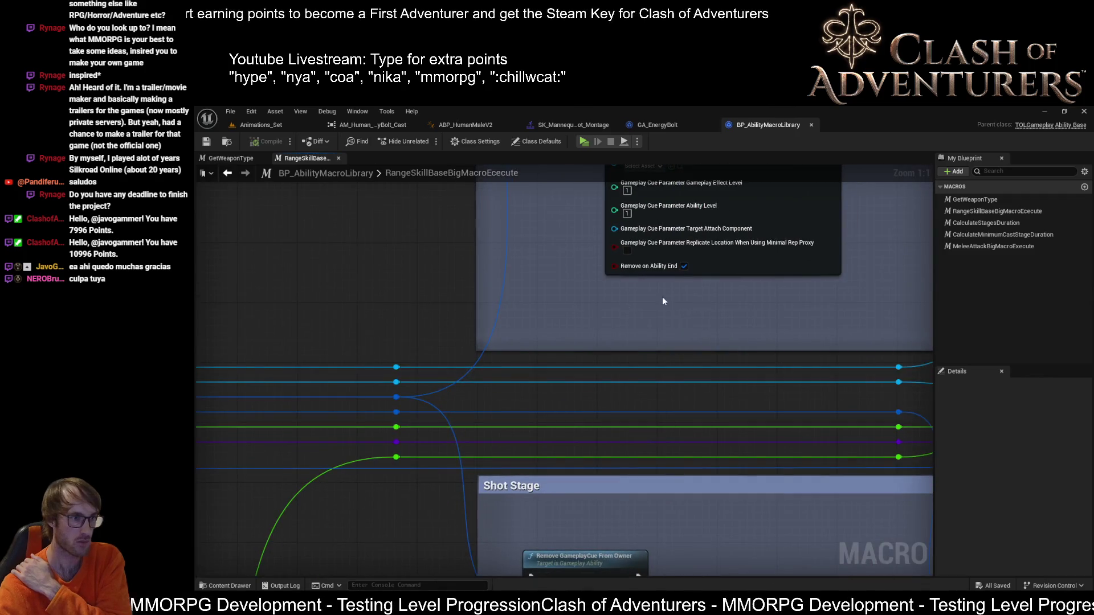
pyautogui.moveTo(663, 301); pyautogui.dragTo(296, 327)
pyautogui.scroll(-4, 236, 235)
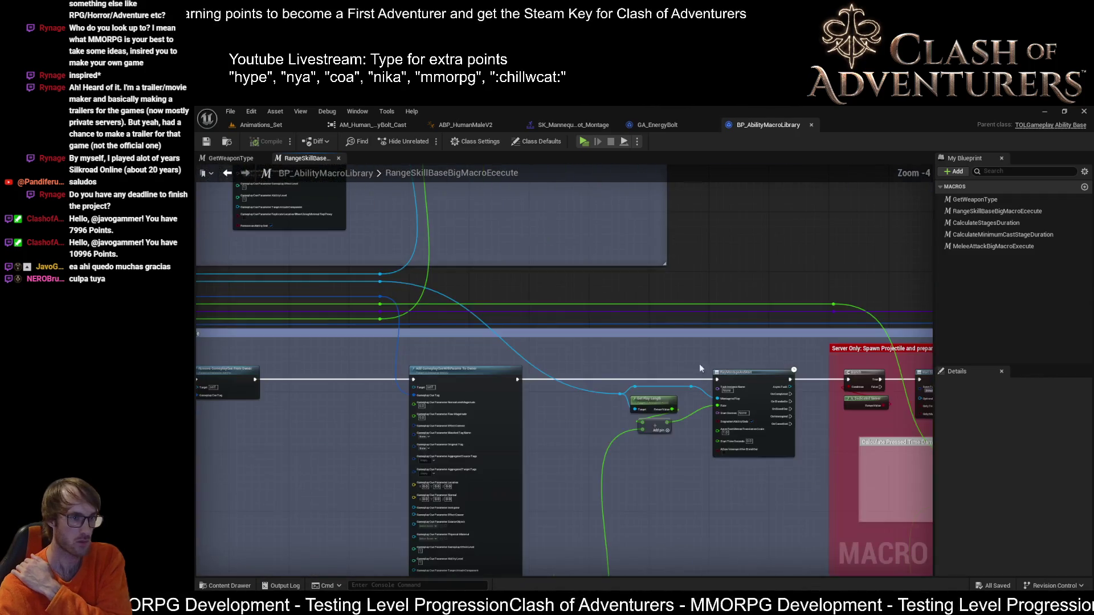
pyautogui.scroll(3, 723, 367)
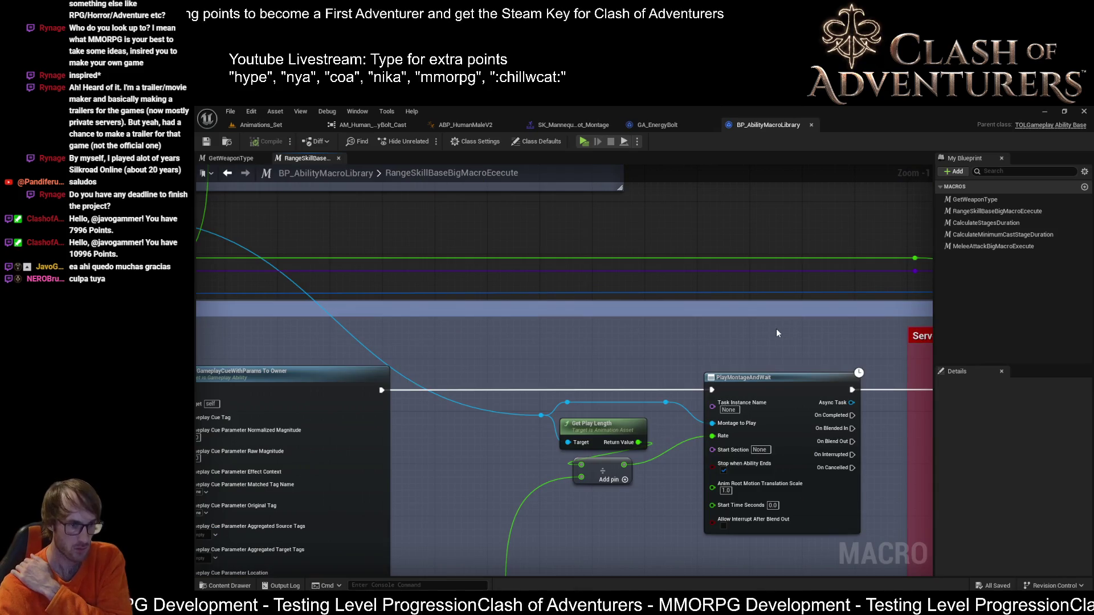
# Step: Survey the PlayMontageAndWait and cast-stage duration nodes, then enter the CalculateStagesDuration macro
pyautogui.moveTo(751, 334); pyautogui.dragTo(780, 234)
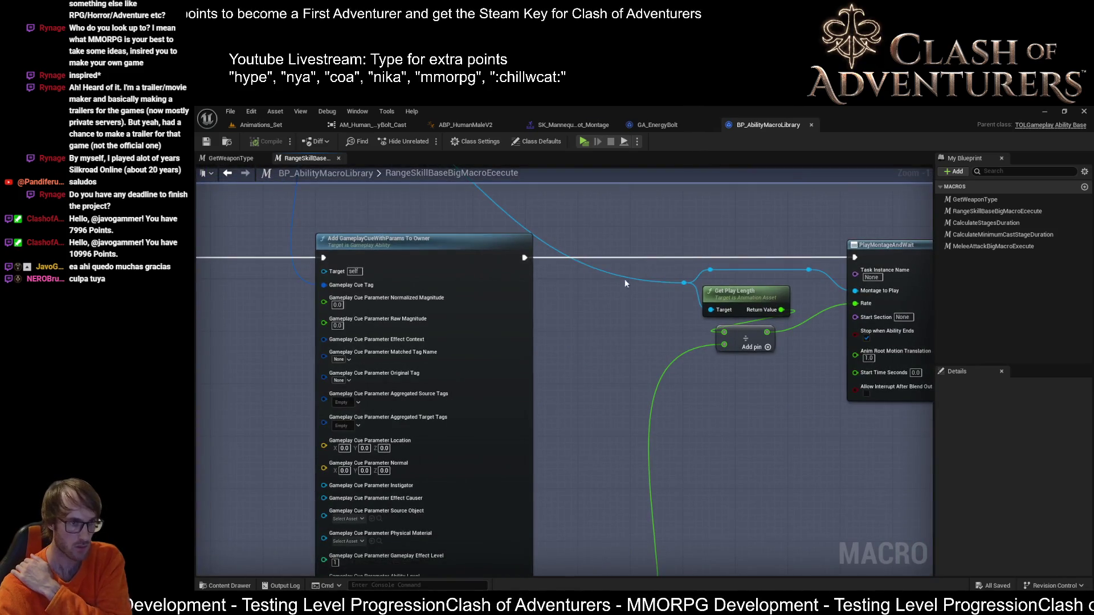
pyautogui.scroll(-2, 625, 279)
pyautogui.scroll(-2, 625, 279)
pyautogui.moveTo(625, 279); pyautogui.dragTo(621, 349)
pyautogui.scroll(3, 621, 350)
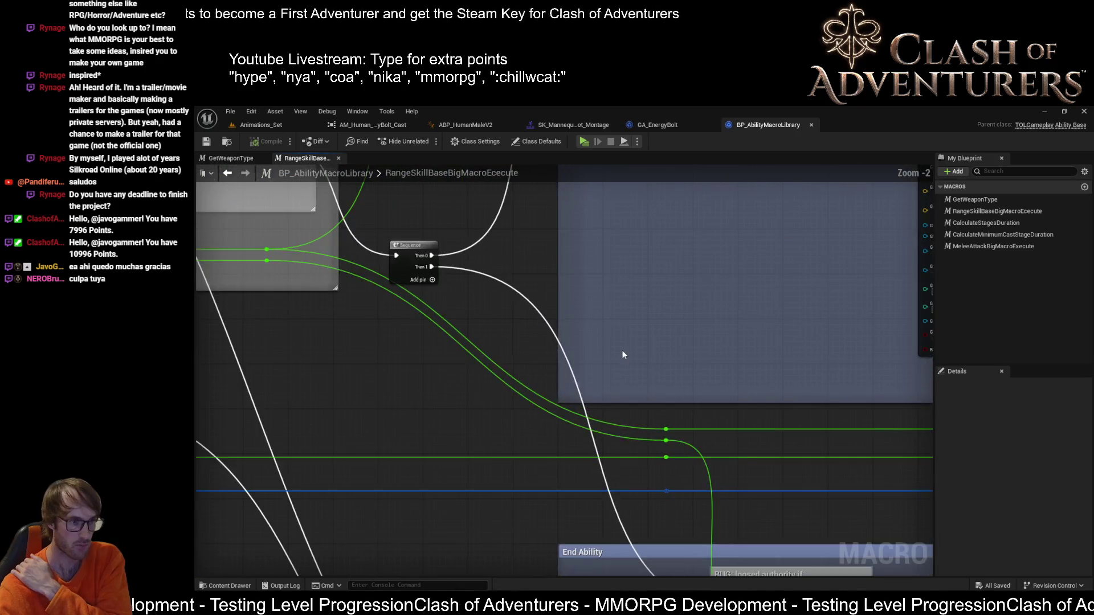
pyautogui.scroll(-1, 671, 366)
pyautogui.moveTo(524, 372)
pyautogui.mouseDown()
pyautogui.moveTo(898, 429)
pyautogui.moveTo(653, 366)
pyautogui.moveTo(522, 229)
pyautogui.moveTo(462, 335)
pyautogui.mouseUp()
pyautogui.scroll(3, 598, 311)
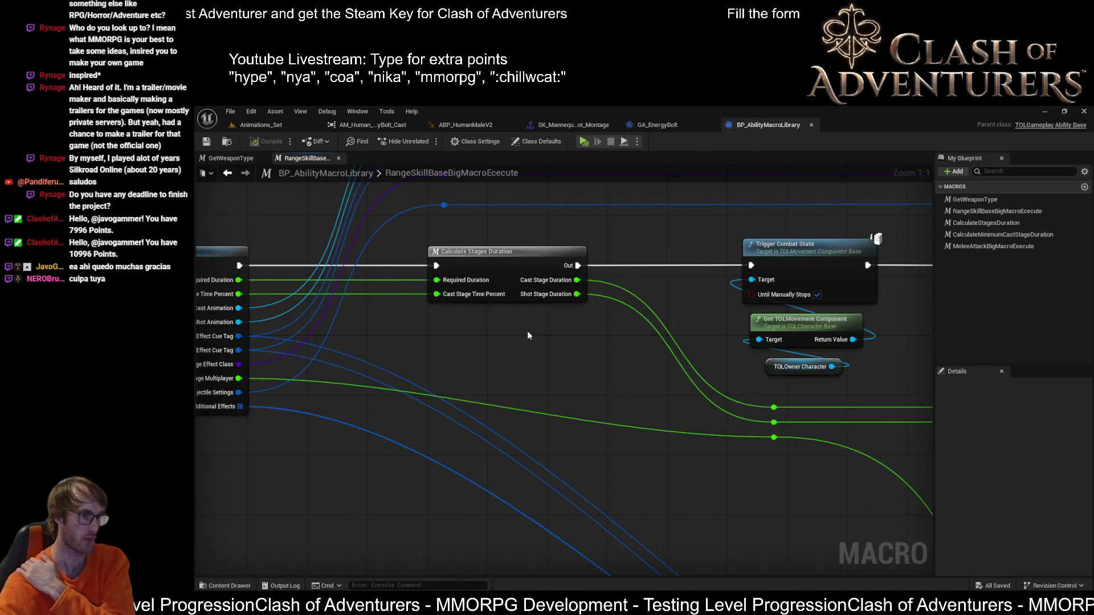
pyautogui.moveTo(527, 335); pyautogui.dragTo(560, 334)
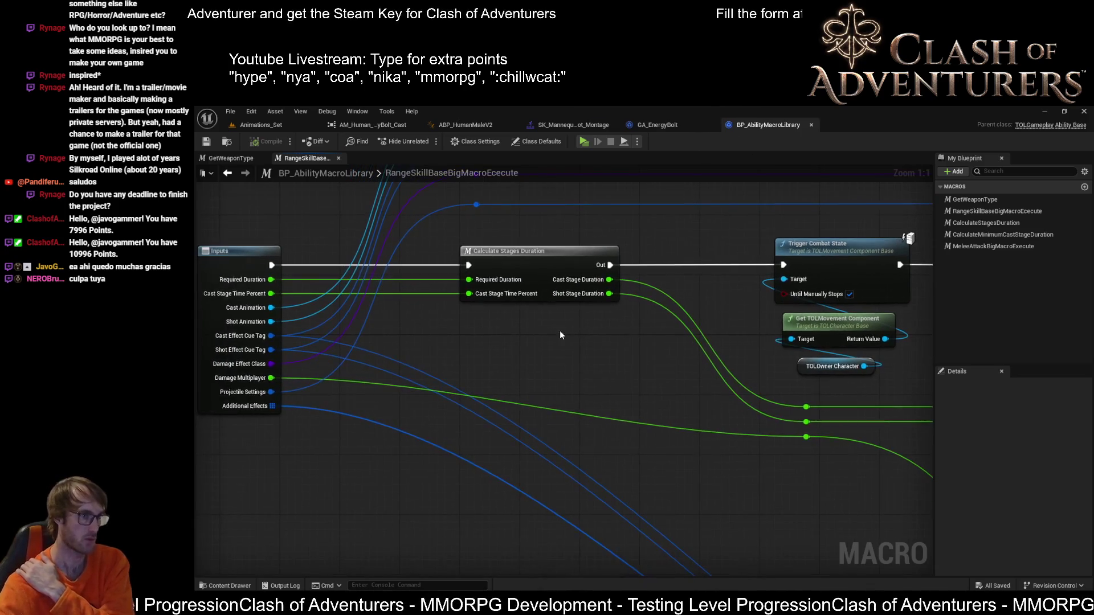
pyautogui.doubleClick(544, 254)
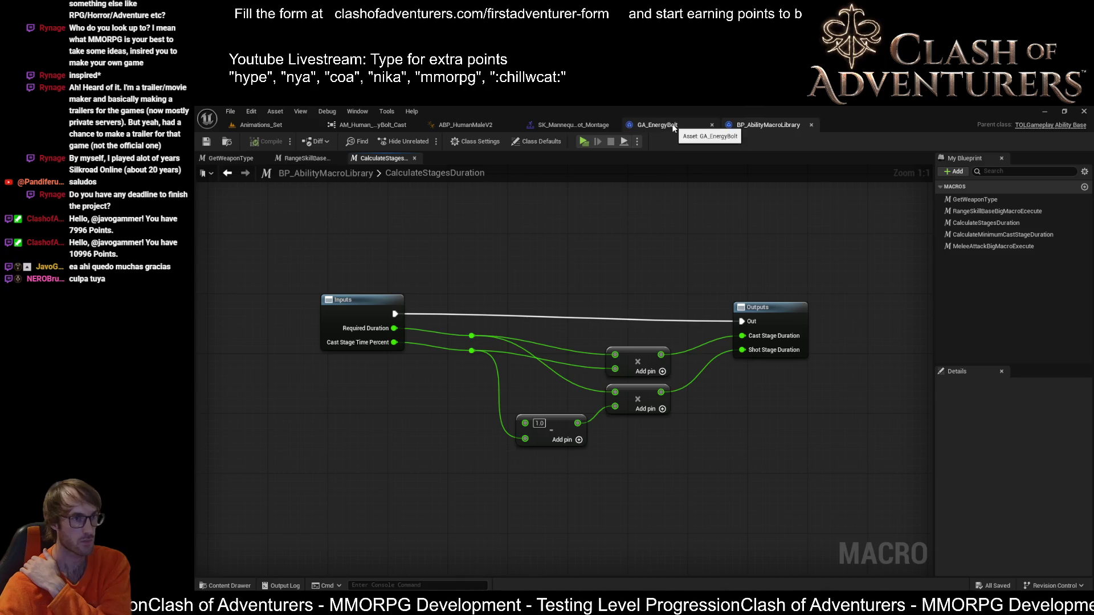
# Step: Check GA_EnergyBolt's casting speed values and reopen the ranged skill macro graph from the library list
pyautogui.click(657, 125)
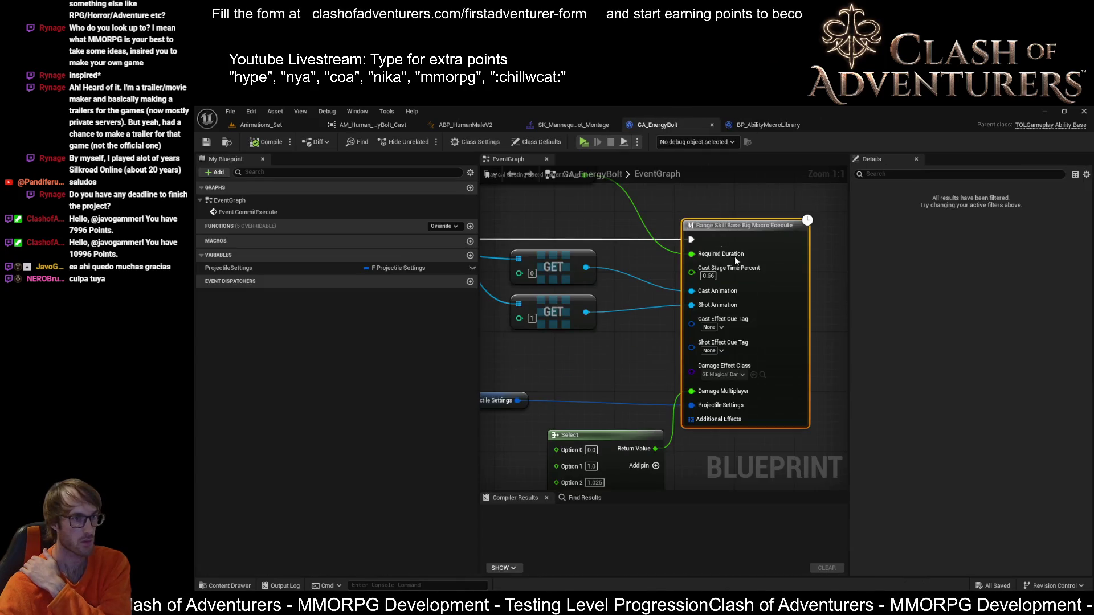
pyautogui.moveTo(778, 214); pyautogui.dragTo(657, 304)
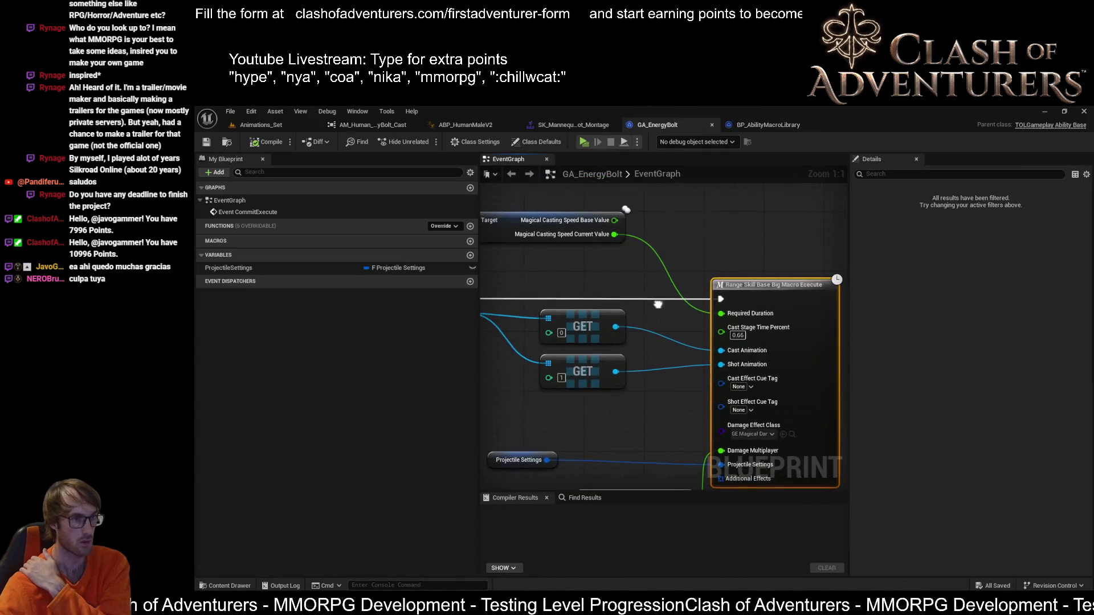
pyautogui.doubleClick(775, 284)
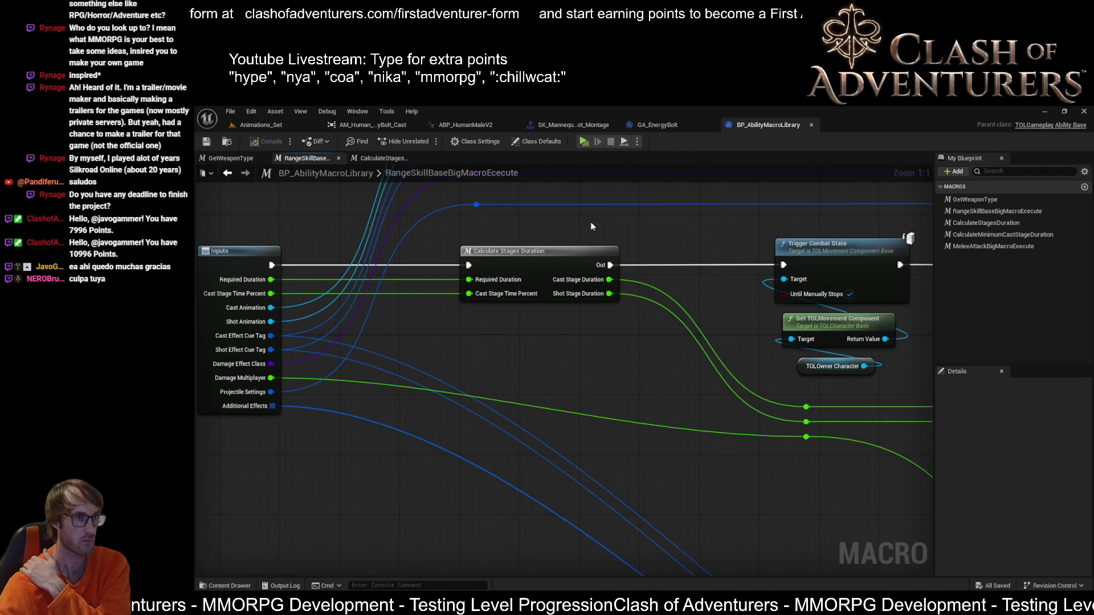
pyautogui.scroll(-2, 590, 227)
pyautogui.scroll(-3, 594, 318)
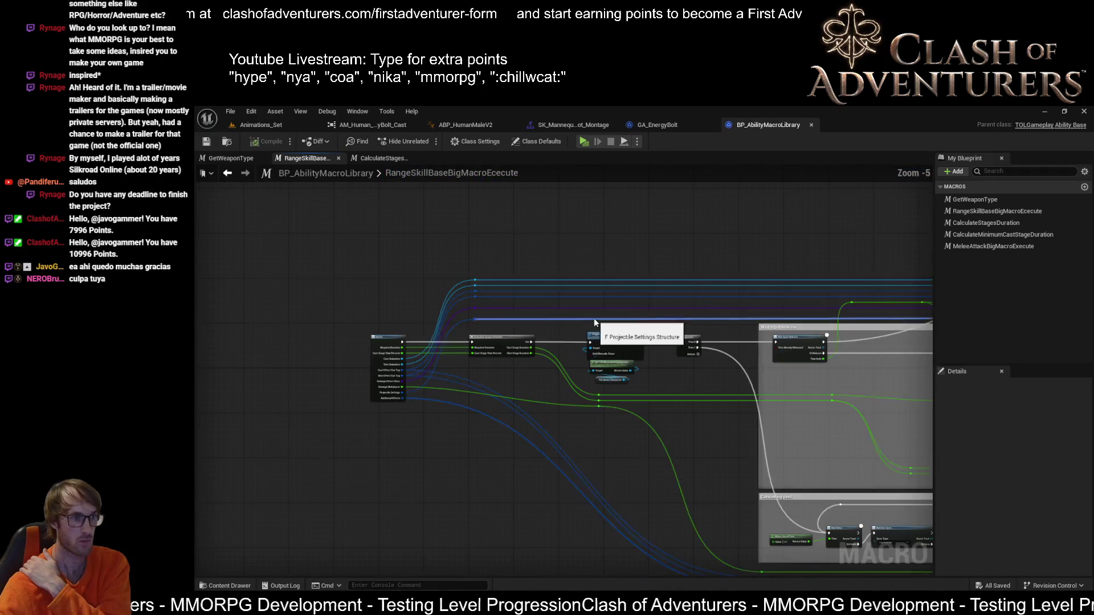
pyautogui.click(1027, 236)
pyautogui.doubleClick(1019, 212)
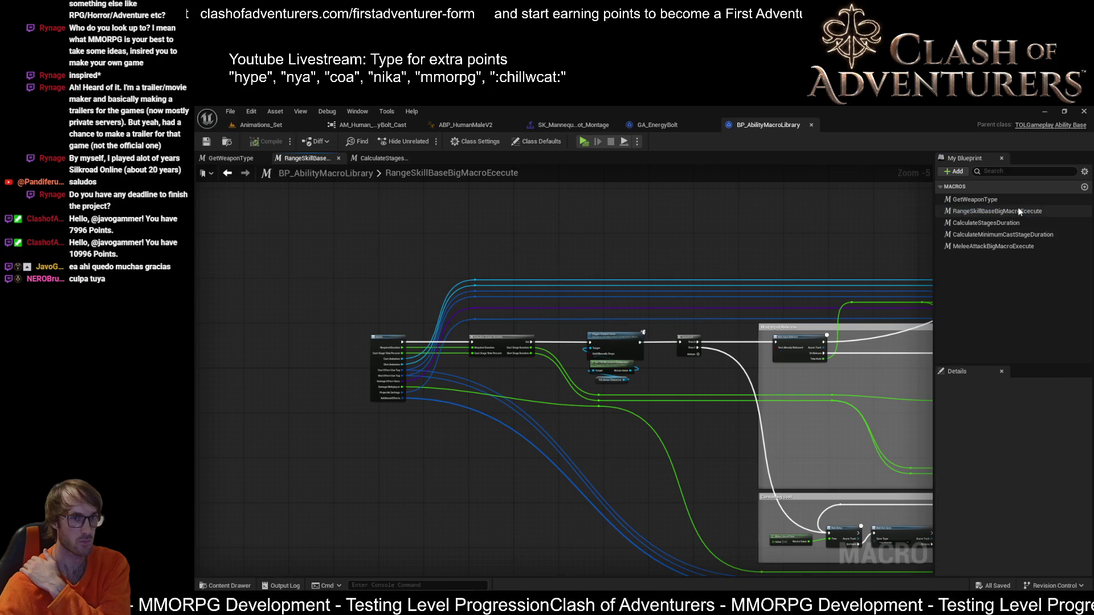
pyautogui.scroll(2, 598, 317)
pyautogui.scroll(3, 667, 315)
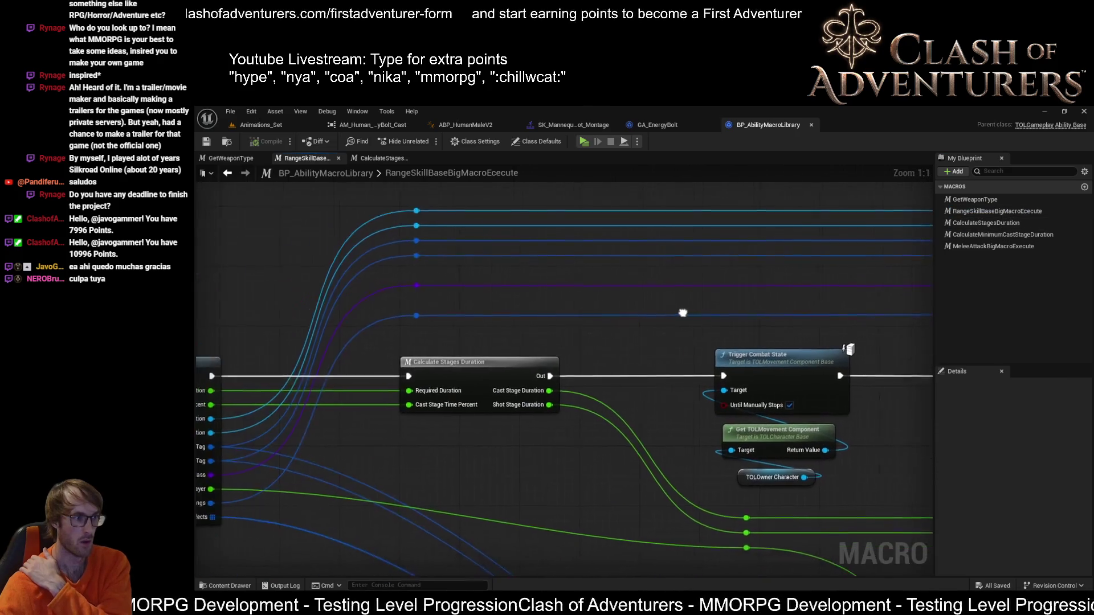
# Step: Review the macro's Inputs and Trigger Combat State nodes, CalculateStagesDuration, and the minimum cast stage wait
pyautogui.moveTo(682, 313); pyautogui.dragTo(808, 289)
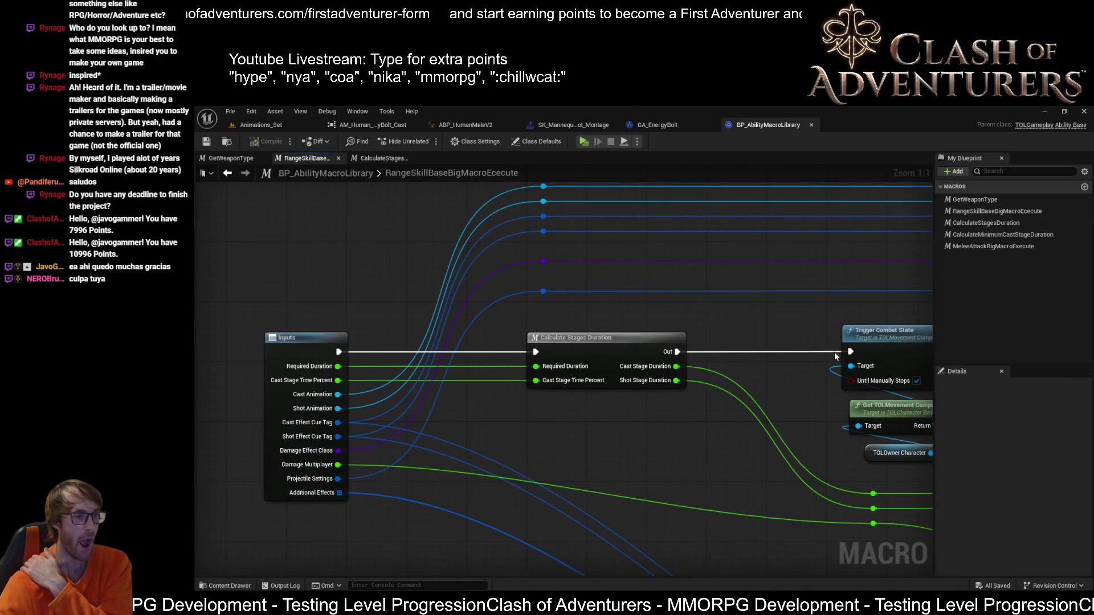
pyautogui.moveTo(836, 356); pyautogui.dragTo(721, 316)
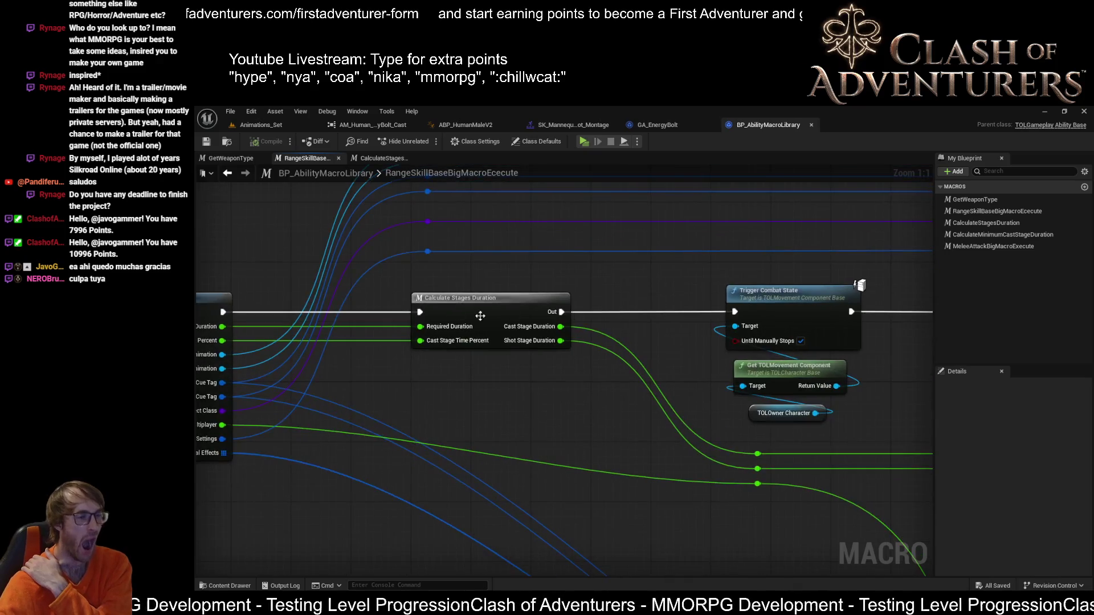
pyautogui.doubleClick(505, 294)
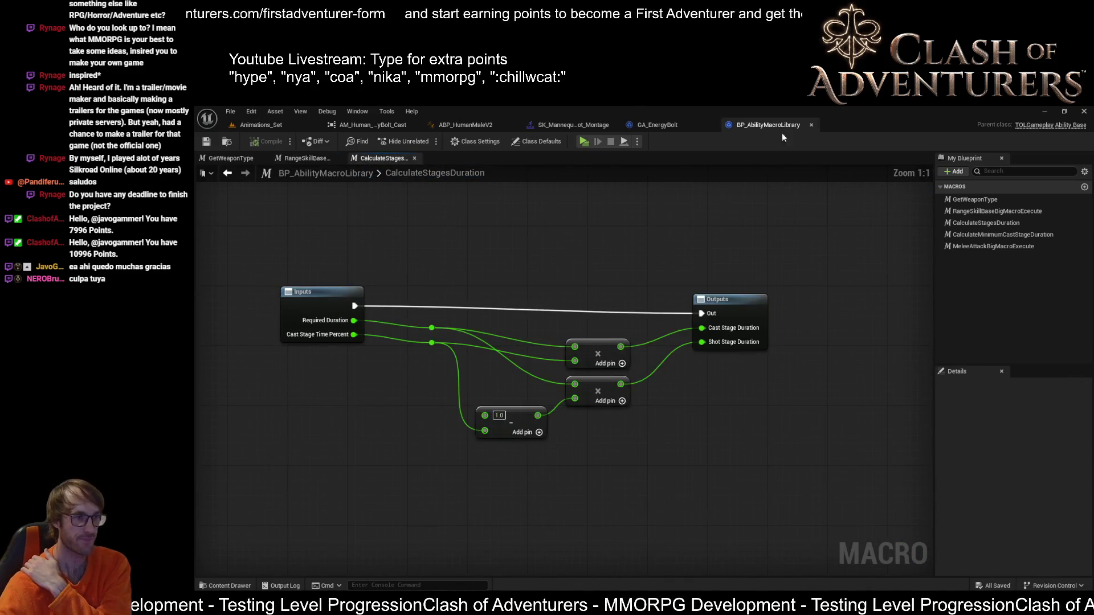
pyautogui.doubleClick(996, 210)
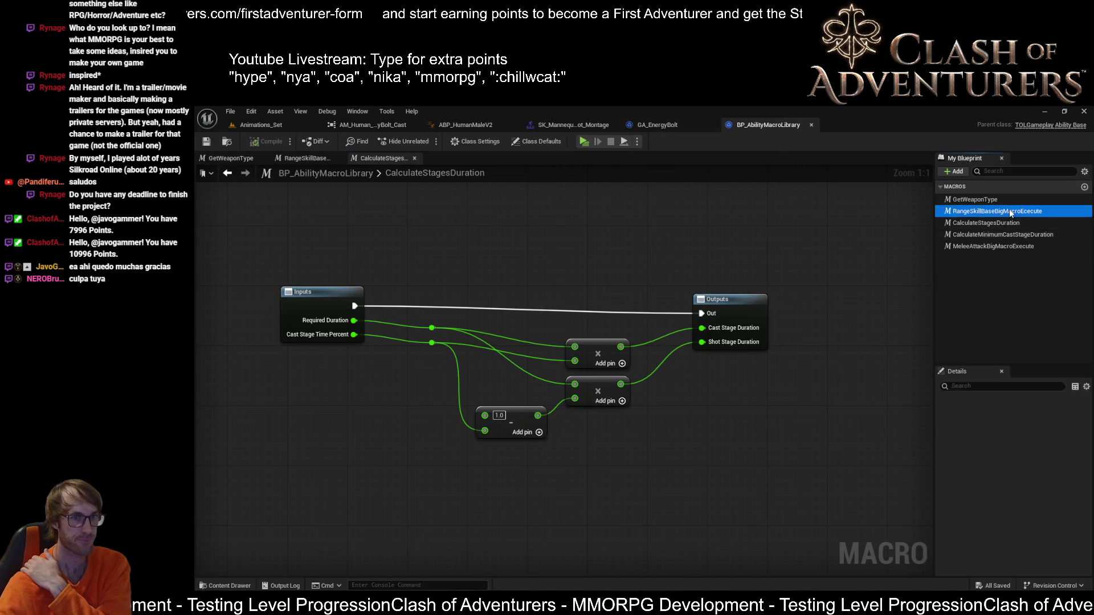
pyautogui.scroll(-4, 775, 290)
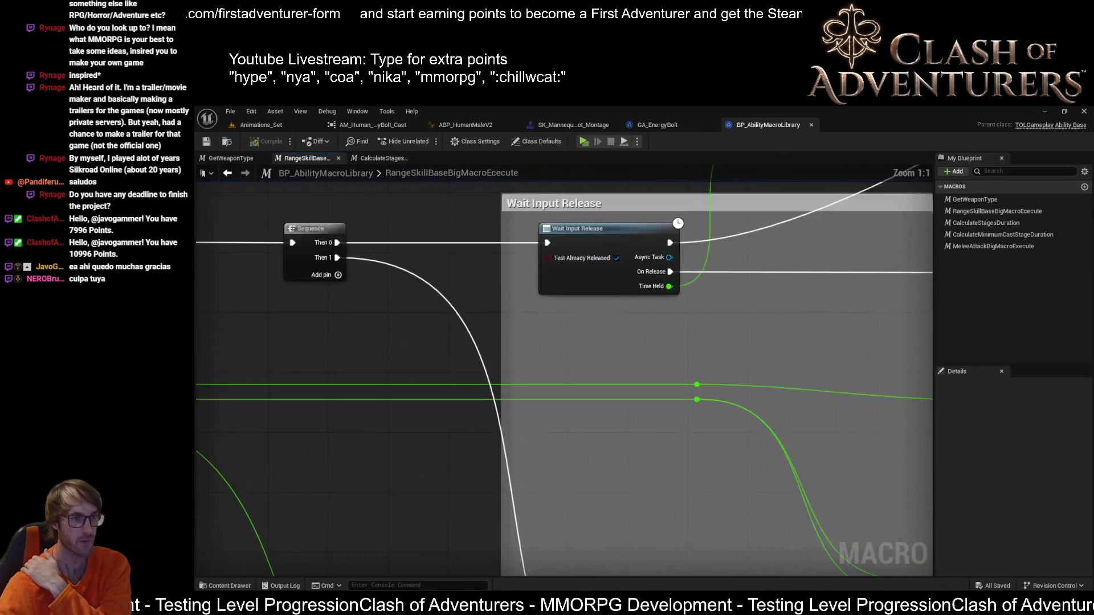
pyautogui.scroll(2, 751, 372)
pyautogui.scroll(-3, 784, 369)
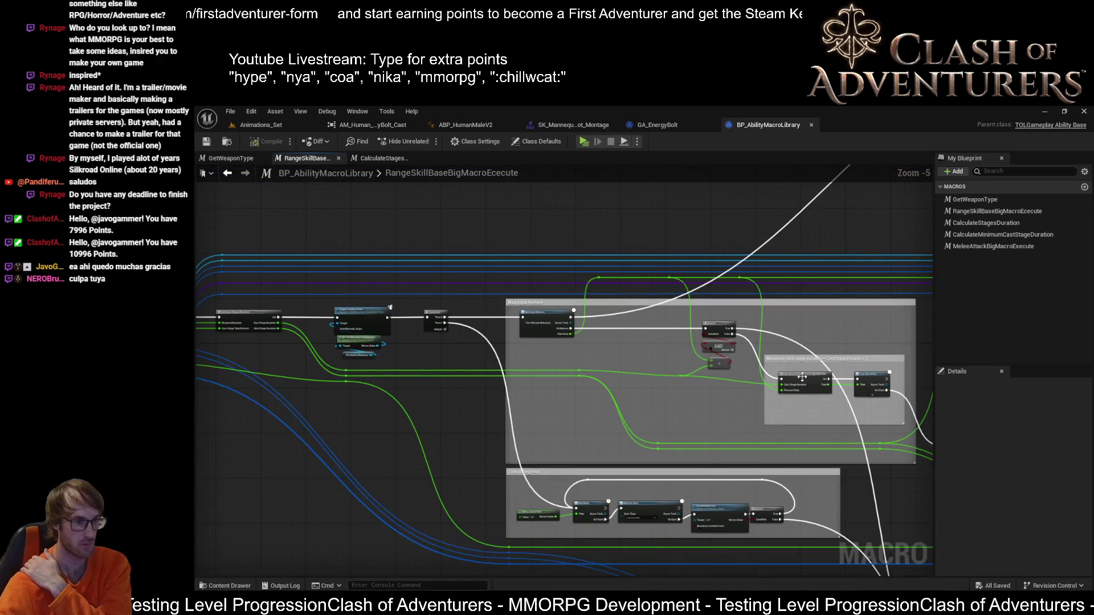
pyautogui.scroll(5, 543, 322)
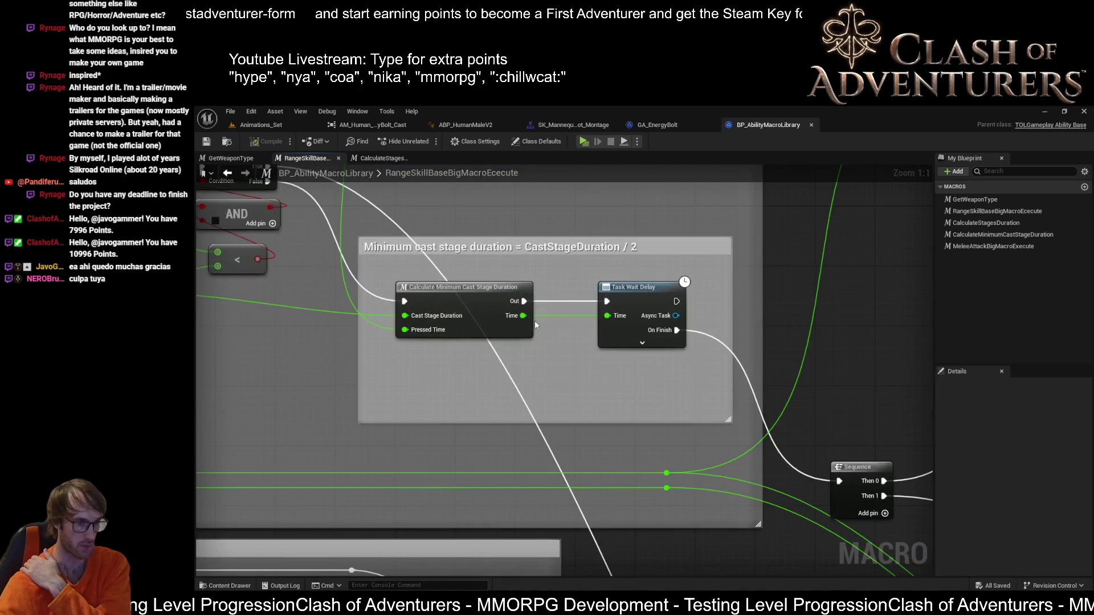
pyautogui.moveTo(545, 310); pyautogui.dragTo(506, 316)
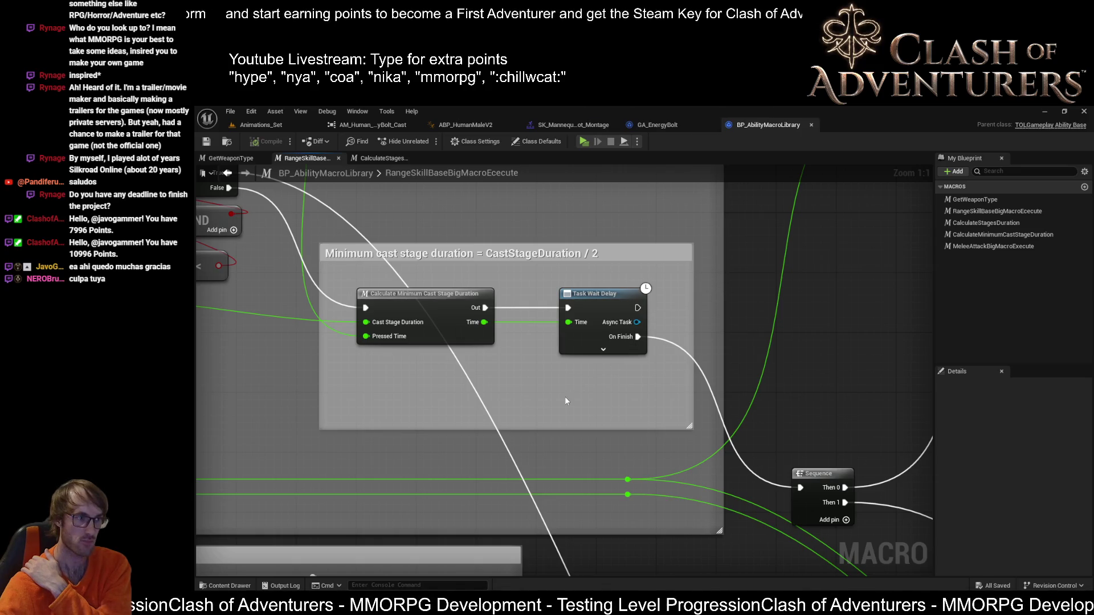
pyautogui.scroll(-3, 785, 330)
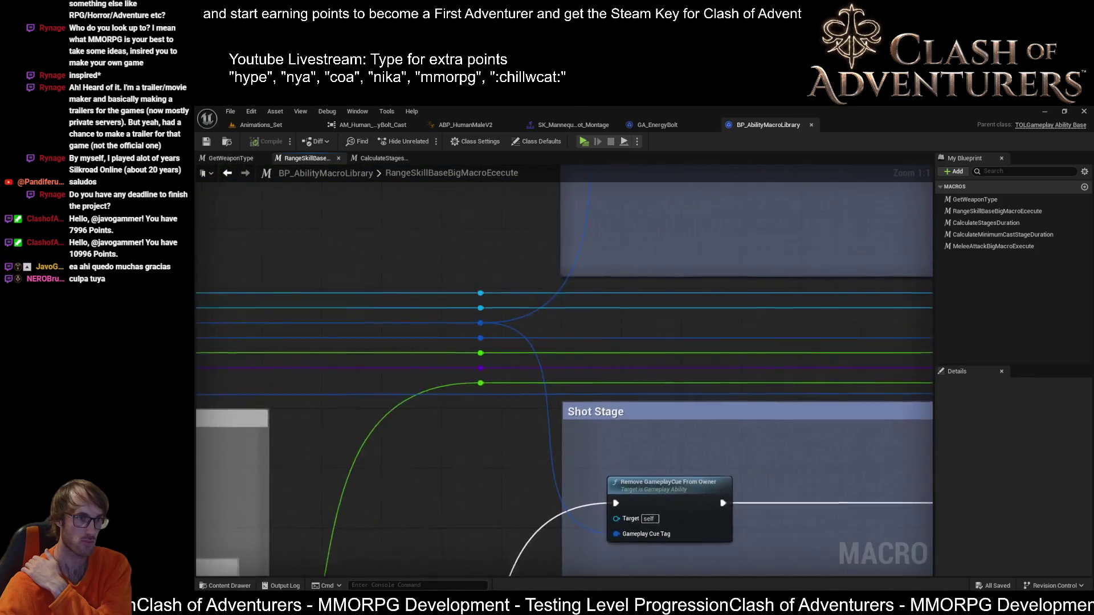
pyautogui.scroll(3, 531, 335)
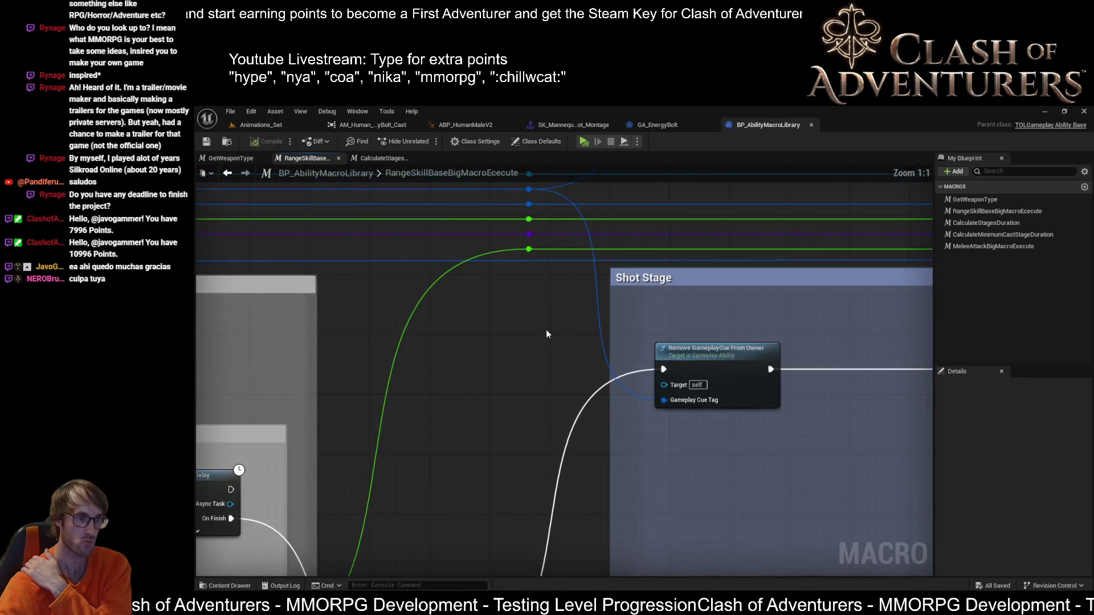
pyautogui.click(279, 115)
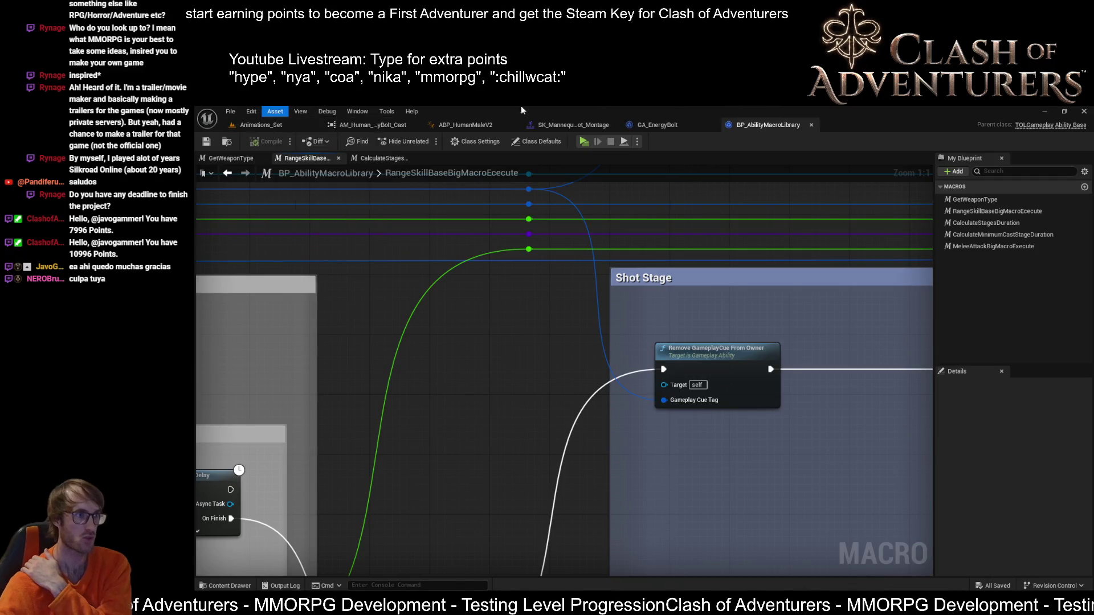
# Step: Start a play session from Animations_Set and maximize the second client's game window
pyautogui.click(284, 122)
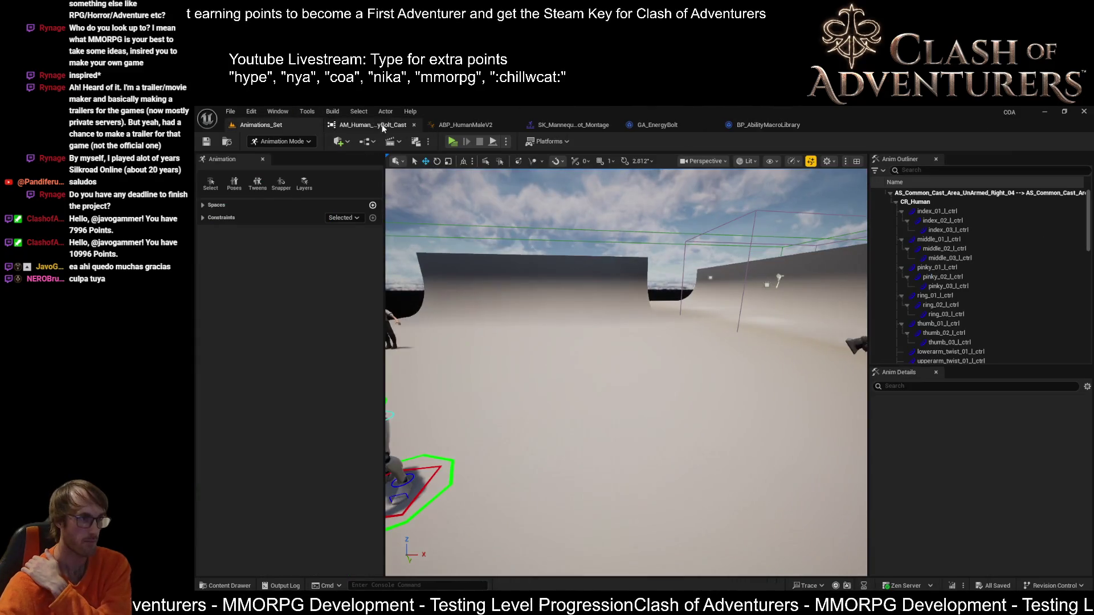
pyautogui.click(452, 141)
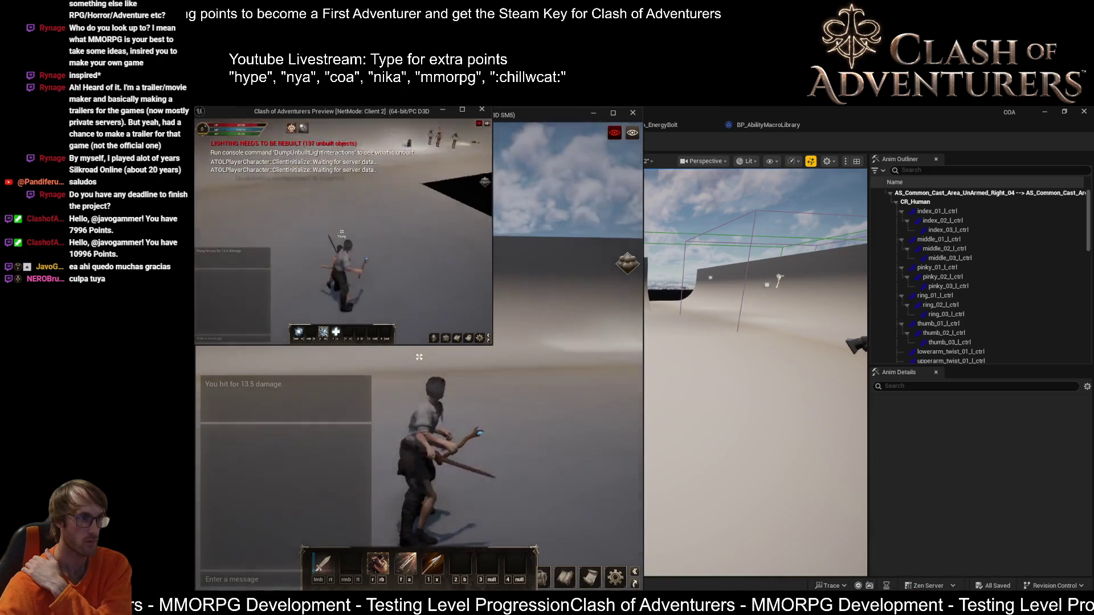
pyautogui.hotkey('alt', 'Tab')
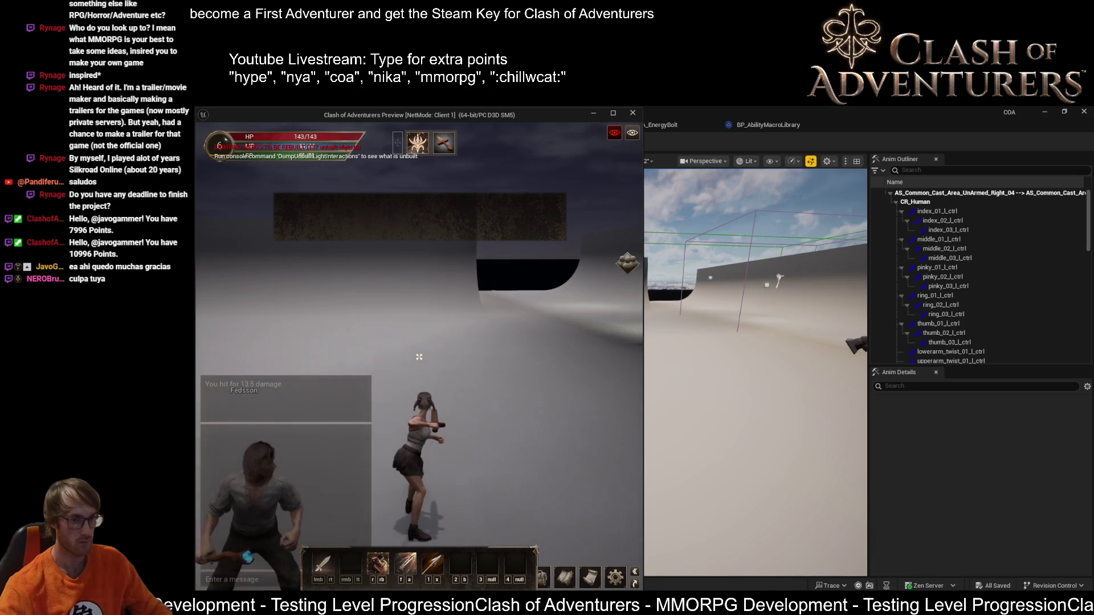
pyautogui.click(932, 533)
pyautogui.moveTo(364, 111); pyautogui.dragTo(500, 302)
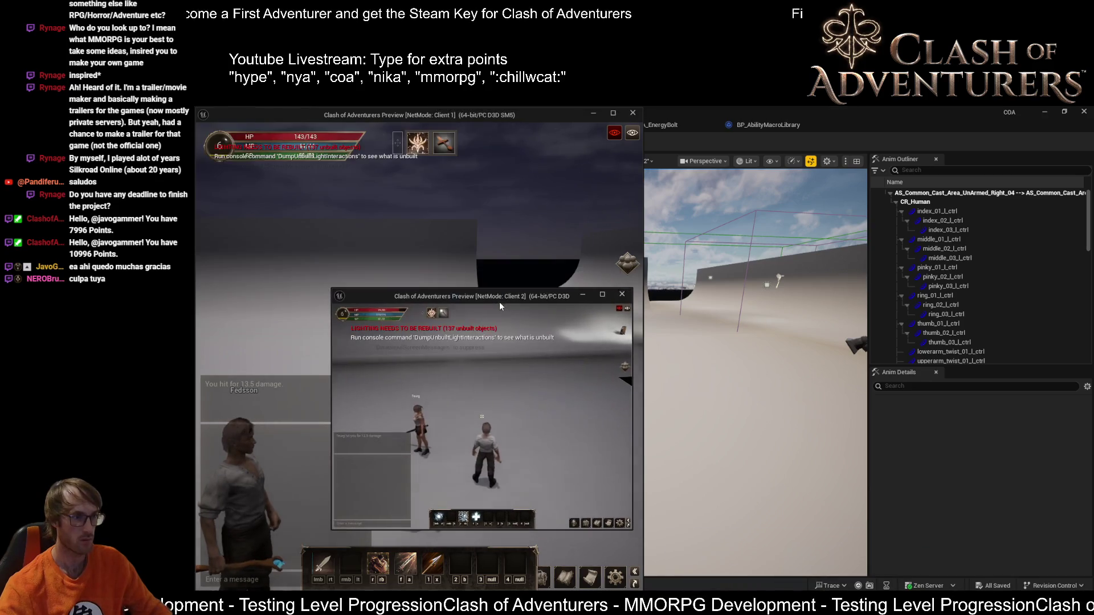
pyautogui.doubleClick(500, 297)
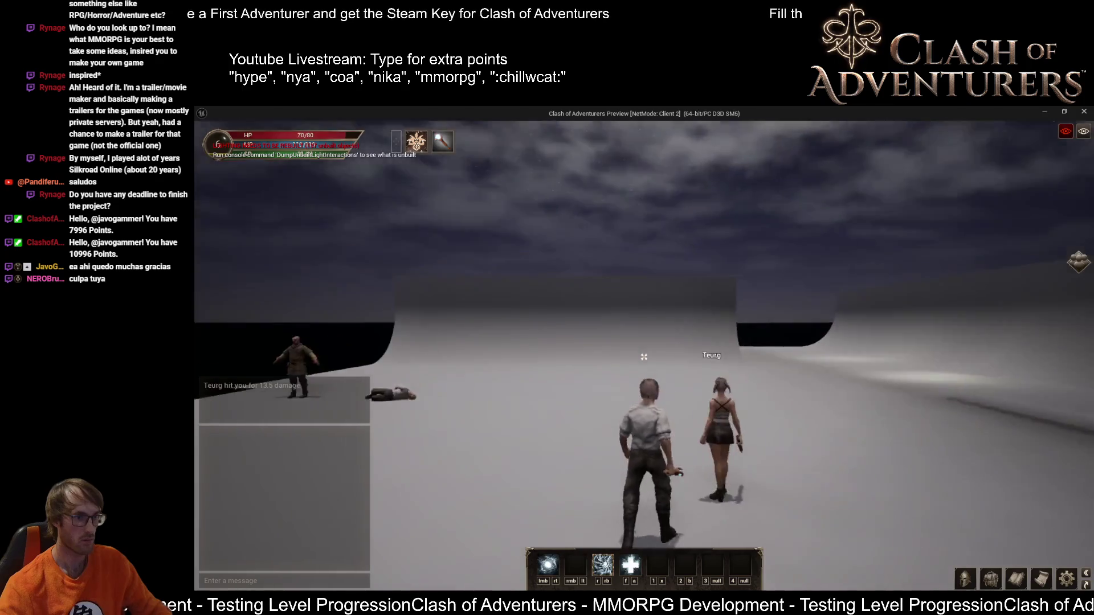
# Step: Run toward the opponent, cast Energy Bolt several times and attack, then stop the session
pyautogui.press('w')
pyautogui.press('f')
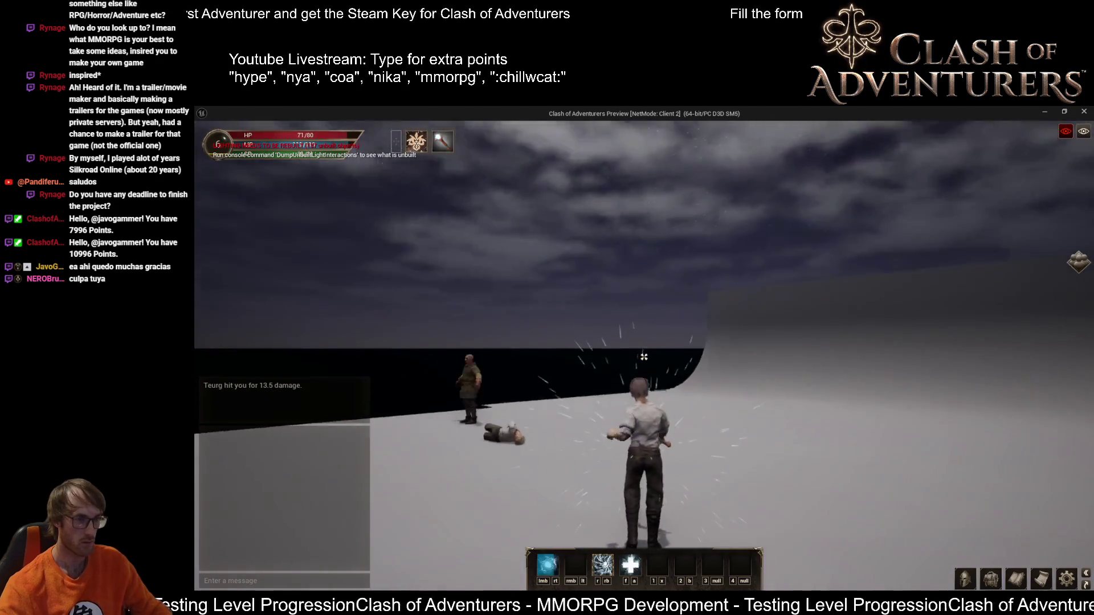
pyautogui.click(643, 356)
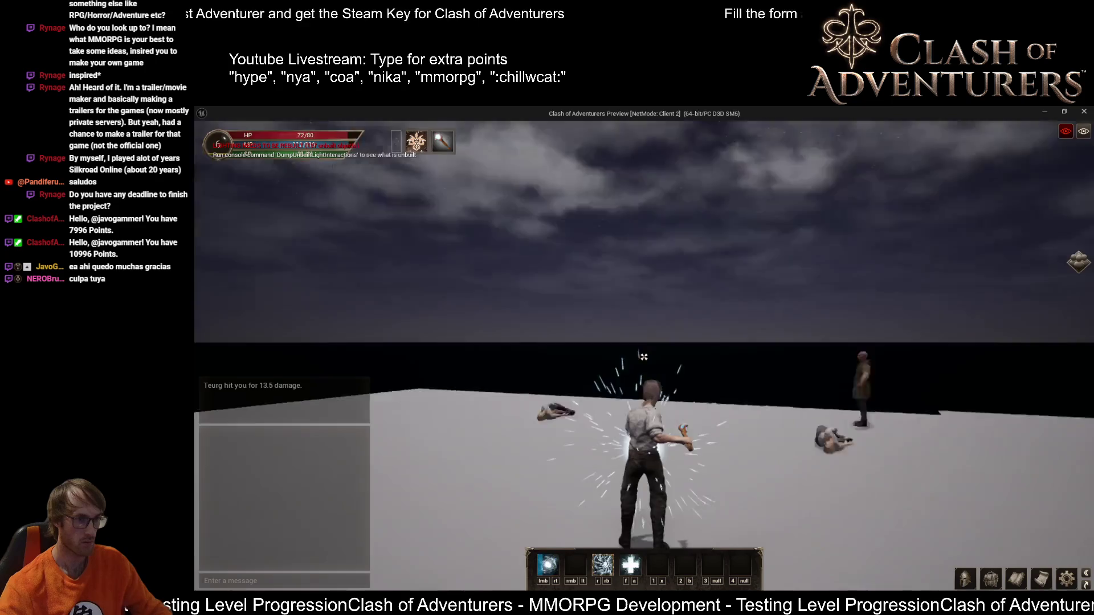
pyautogui.click(643, 356)
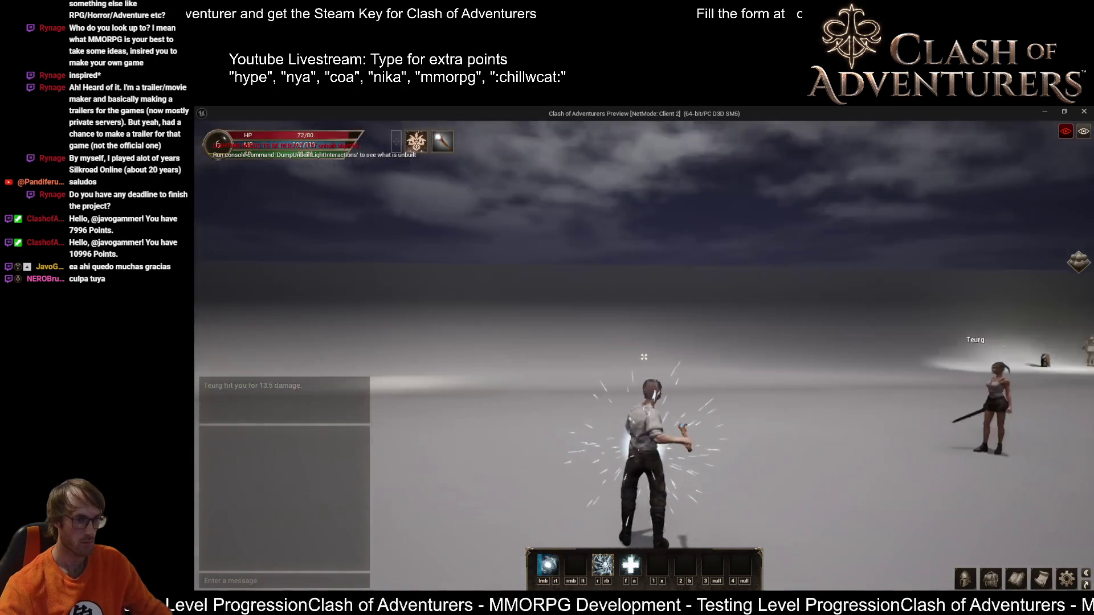
pyautogui.click(643, 356)
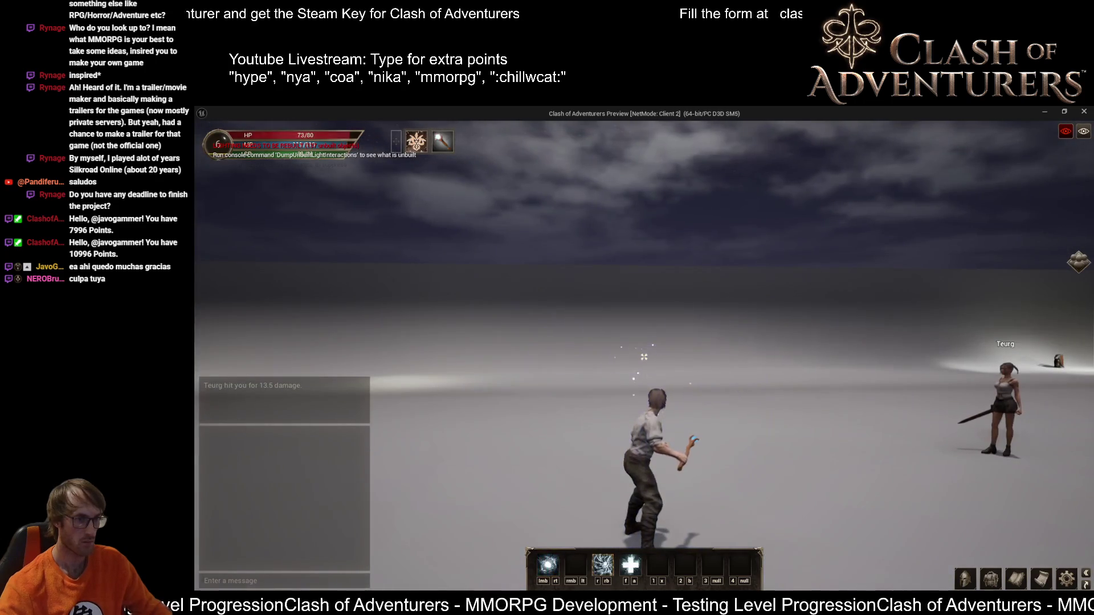
pyautogui.press('w')
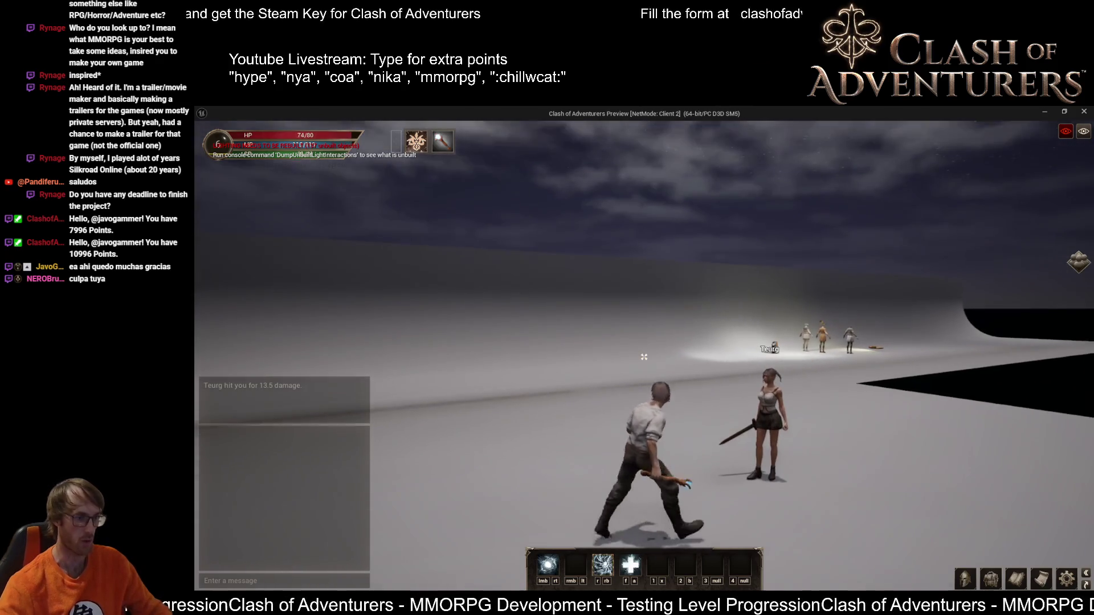
pyautogui.click(644, 357)
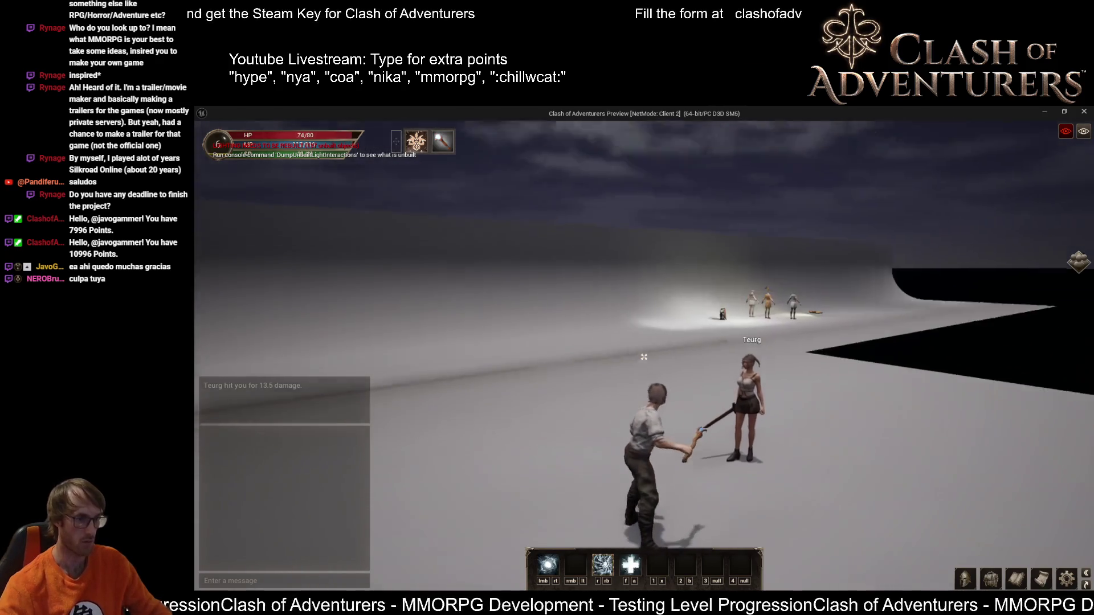
pyautogui.press('w')
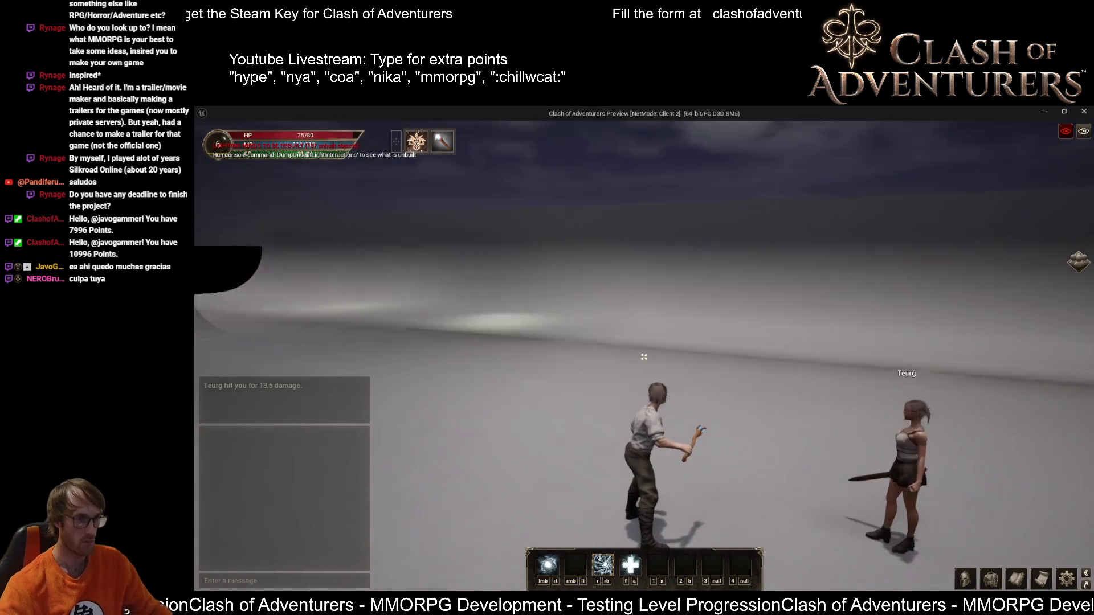
pyautogui.press('Escape')
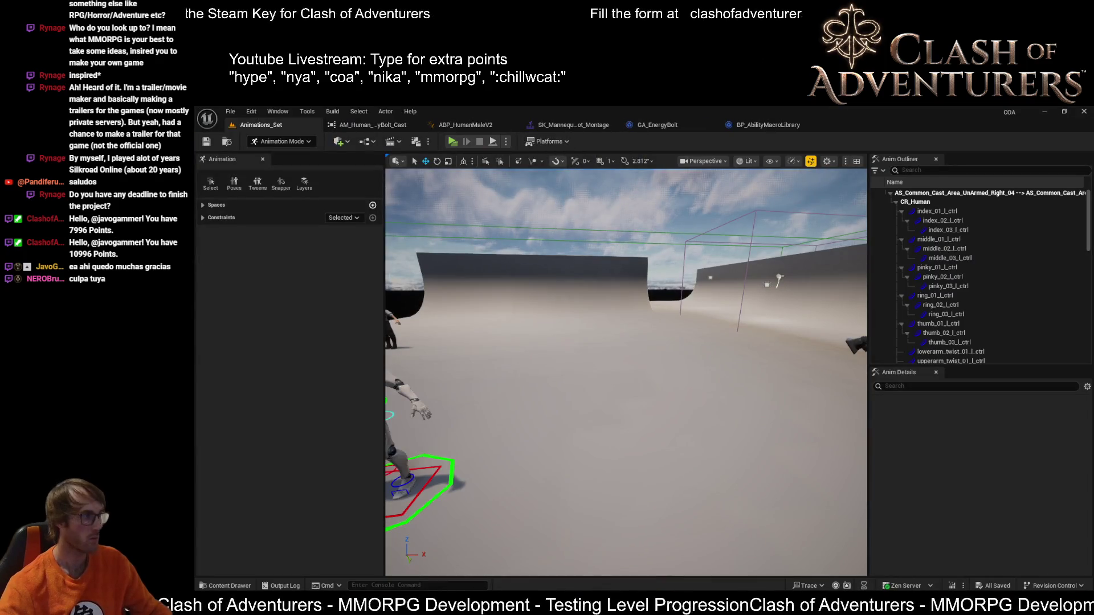
pyautogui.press('f')
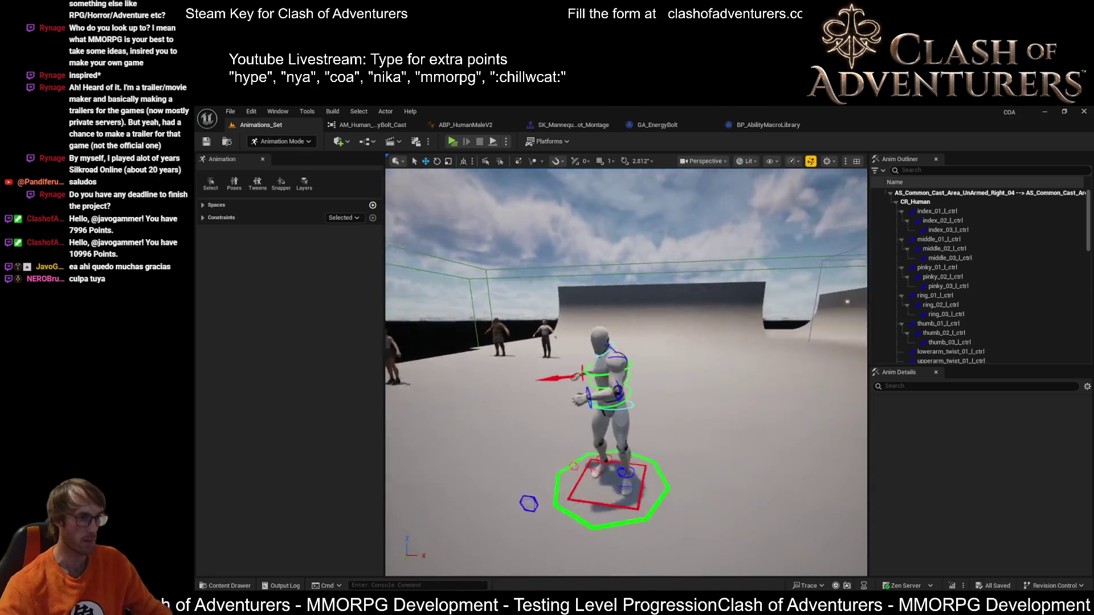
# Step: Save all unsaved work and select the rigged character in the level viewport
pyautogui.press('f')
pyautogui.scroll(-3, 625, 371)
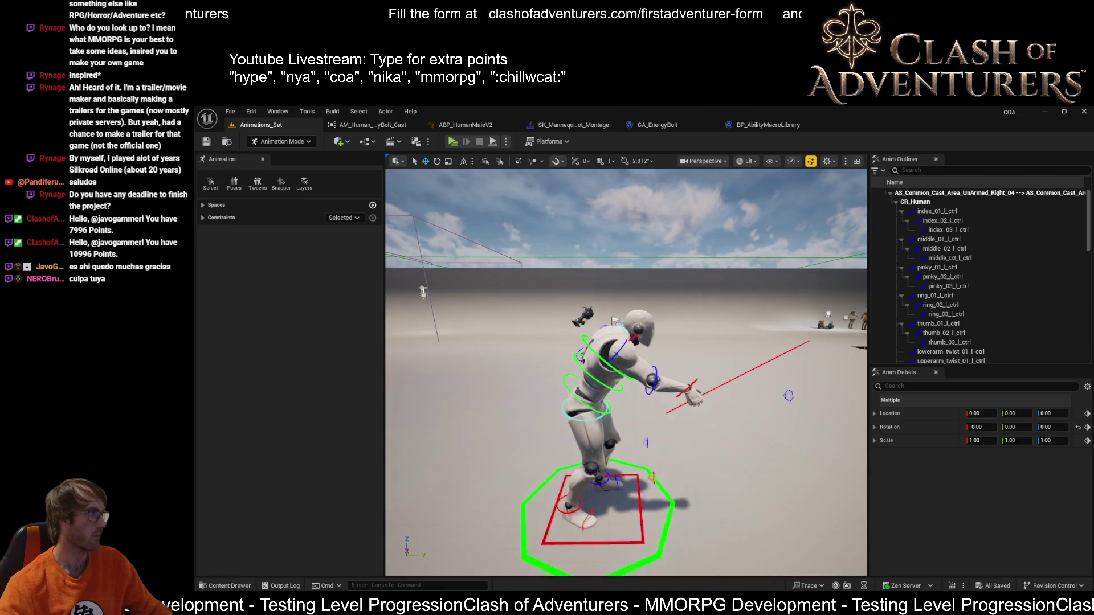
pyautogui.hotkey('ctrl', 's')
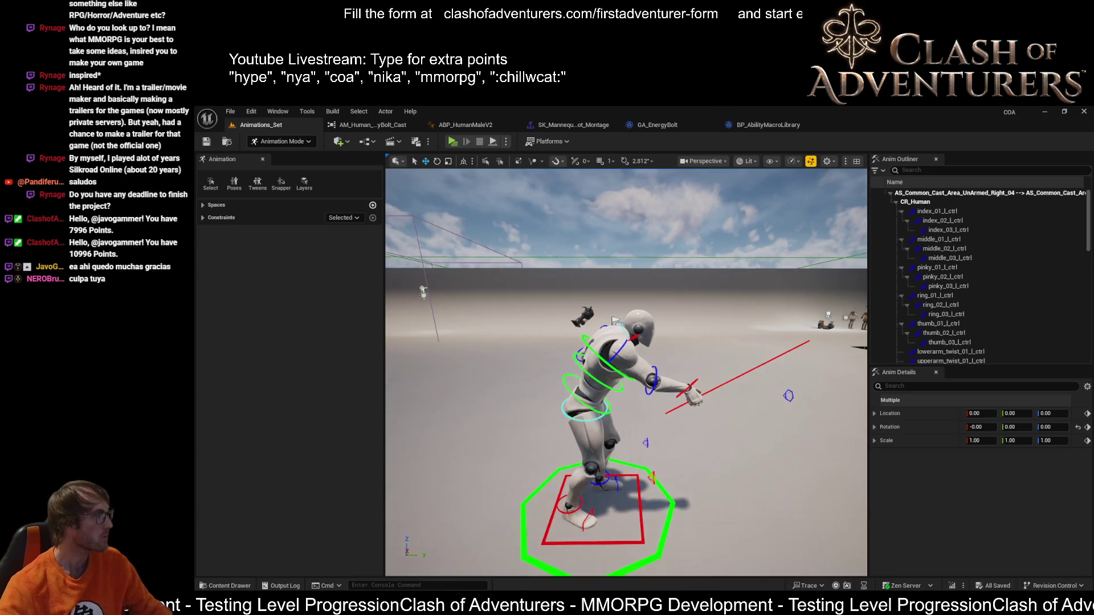
pyautogui.click(613, 320)
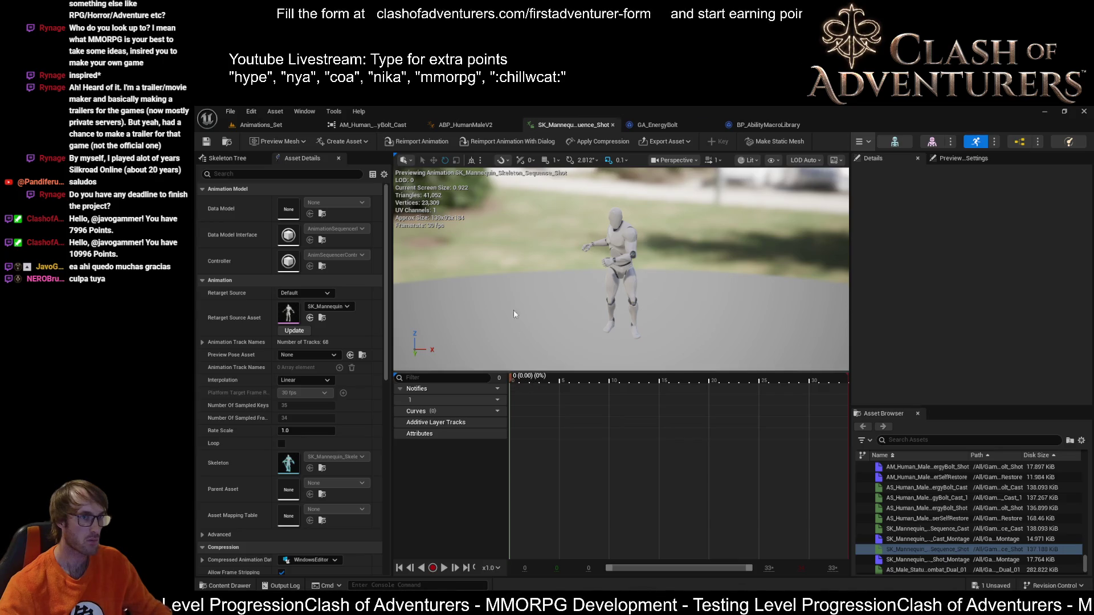
pyautogui.scroll(3, 520, 407)
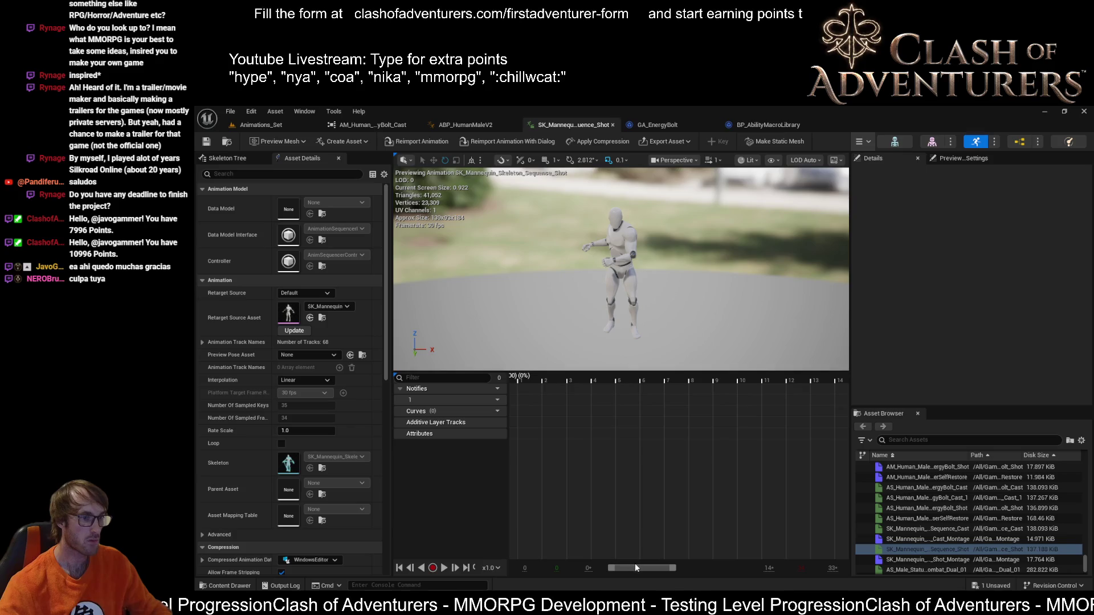
pyautogui.moveTo(633, 569); pyautogui.dragTo(604, 565)
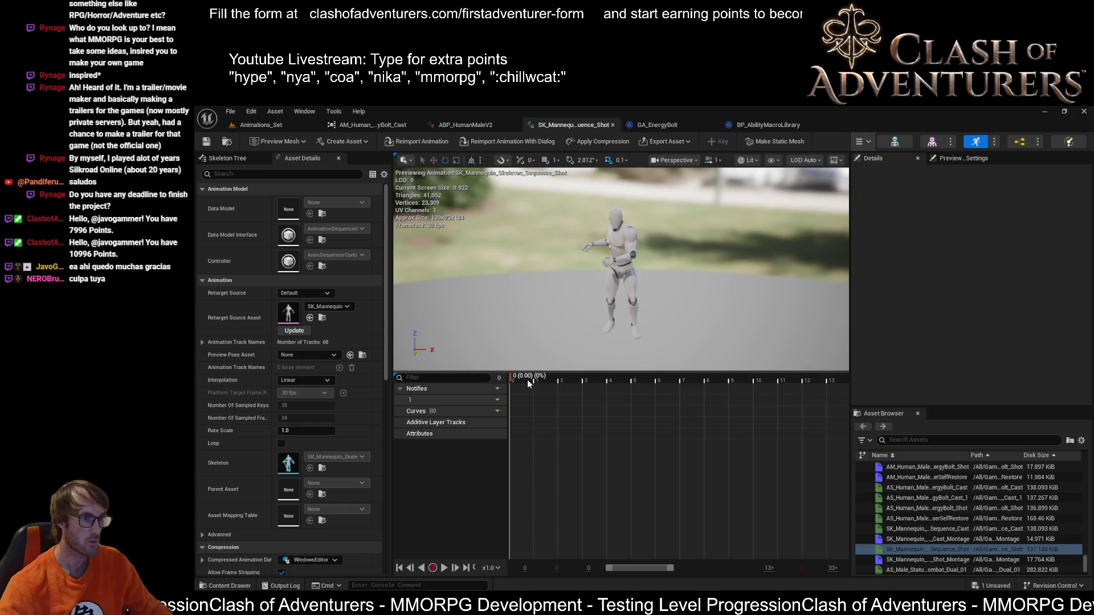
# Step: Scrub the shot animation, inspect the Shot_Montage's notifies, then bring up ABP_HumanMaleV2
pyautogui.moveTo(537, 377); pyautogui.dragTo(533, 377)
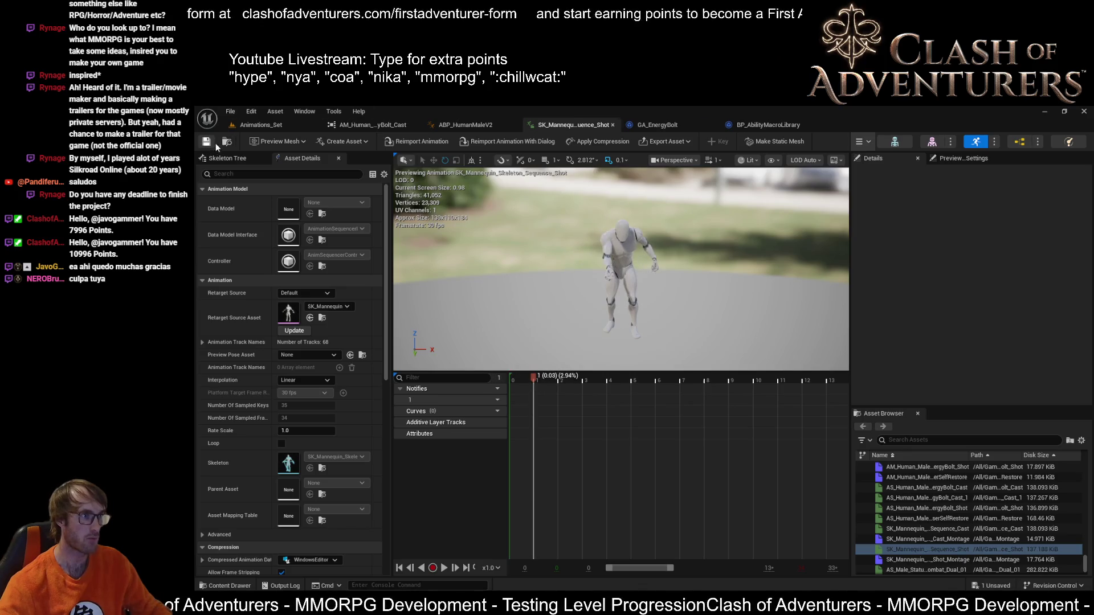
pyautogui.doubleClick(926, 559)
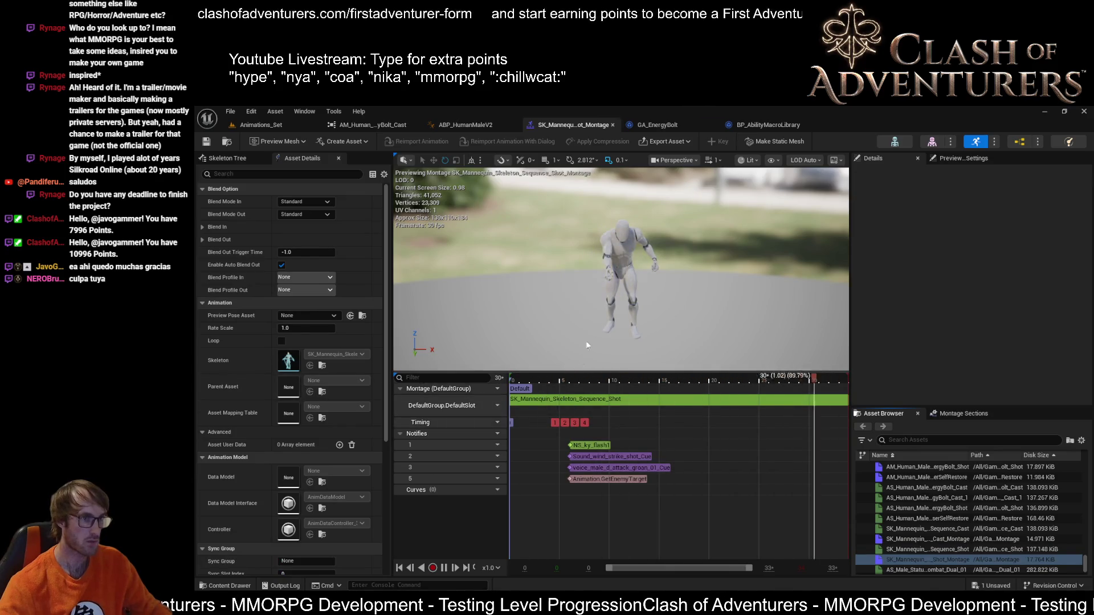
pyautogui.moveTo(579, 365); pyautogui.dragTo(513, 359)
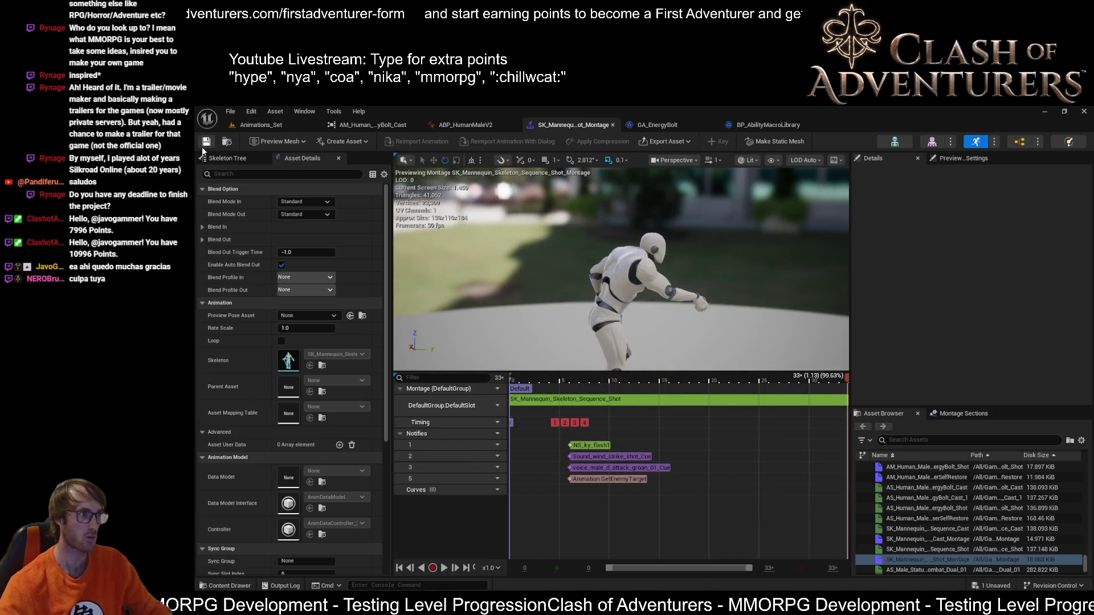
pyautogui.click(465, 124)
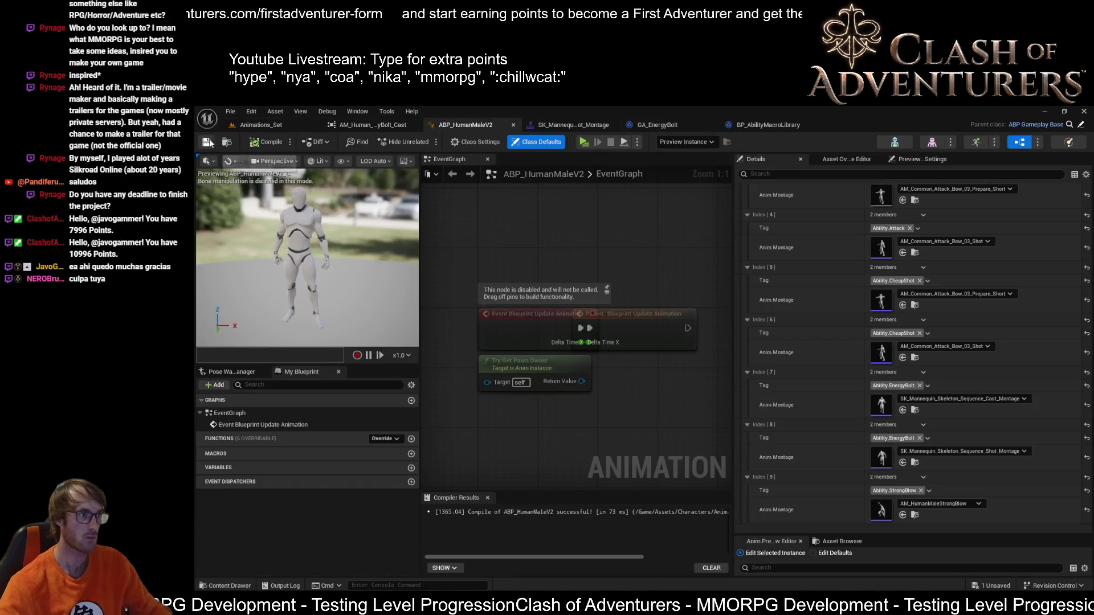
# Step: Return to Animations_Set, play the level and run the character forward
pyautogui.click(300, 128)
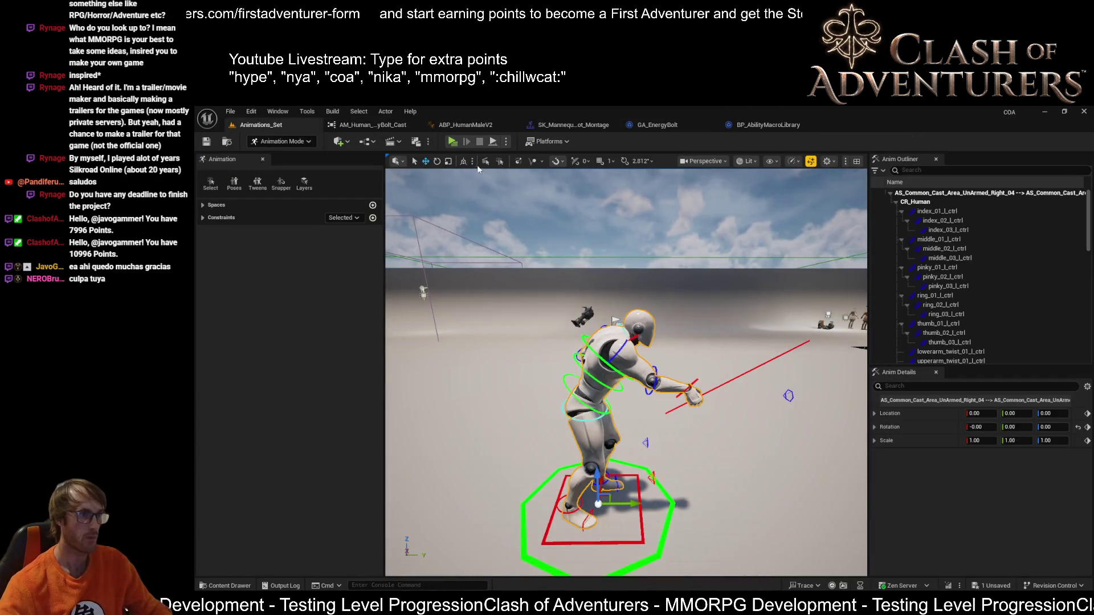
pyautogui.click(452, 142)
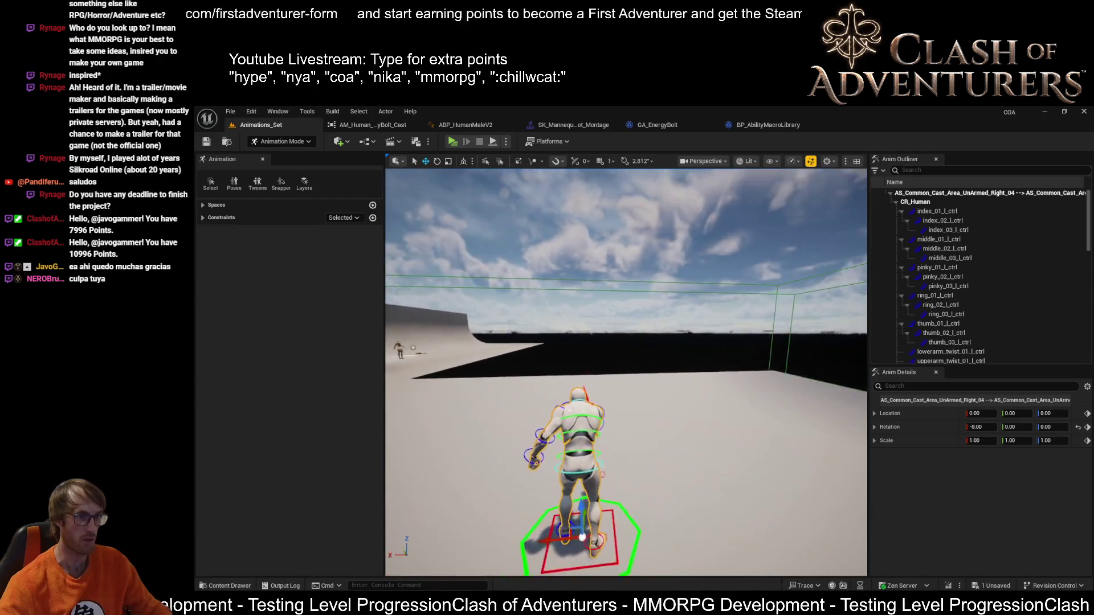
pyautogui.press('w')
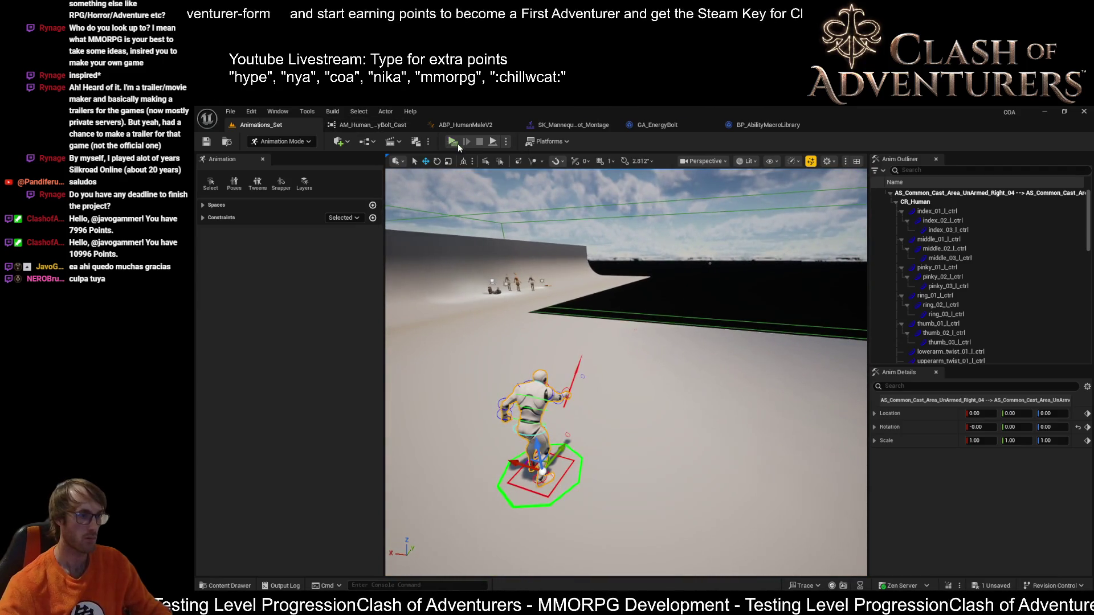
# Step: Launch the client preview, walk toward the NPCs and cast Energy Bolt at the wall and the NPCs
pyautogui.click(459, 147)
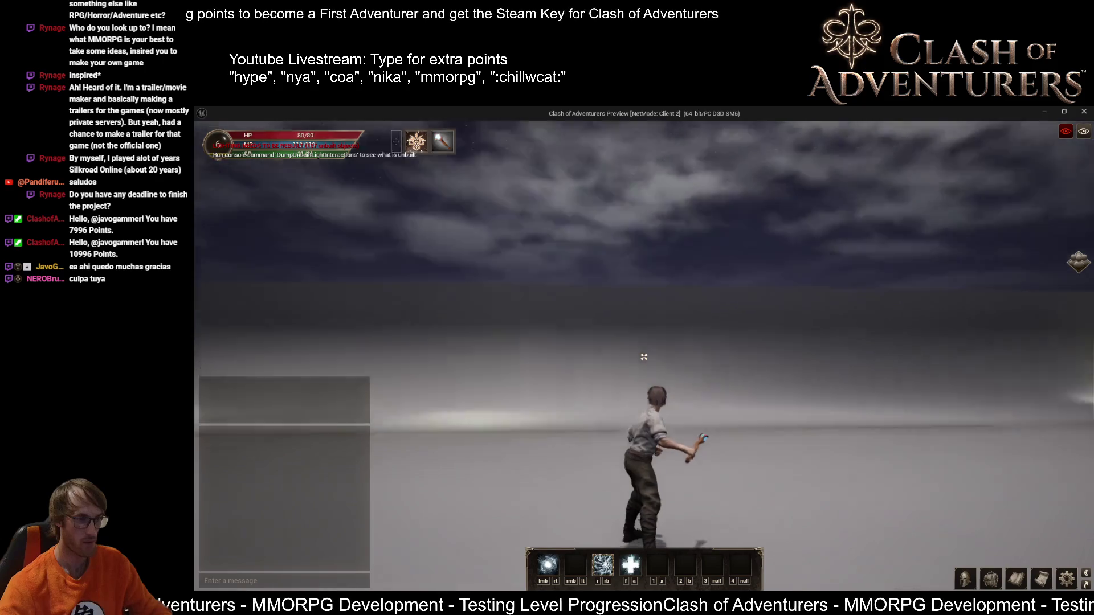
pyautogui.press('w')
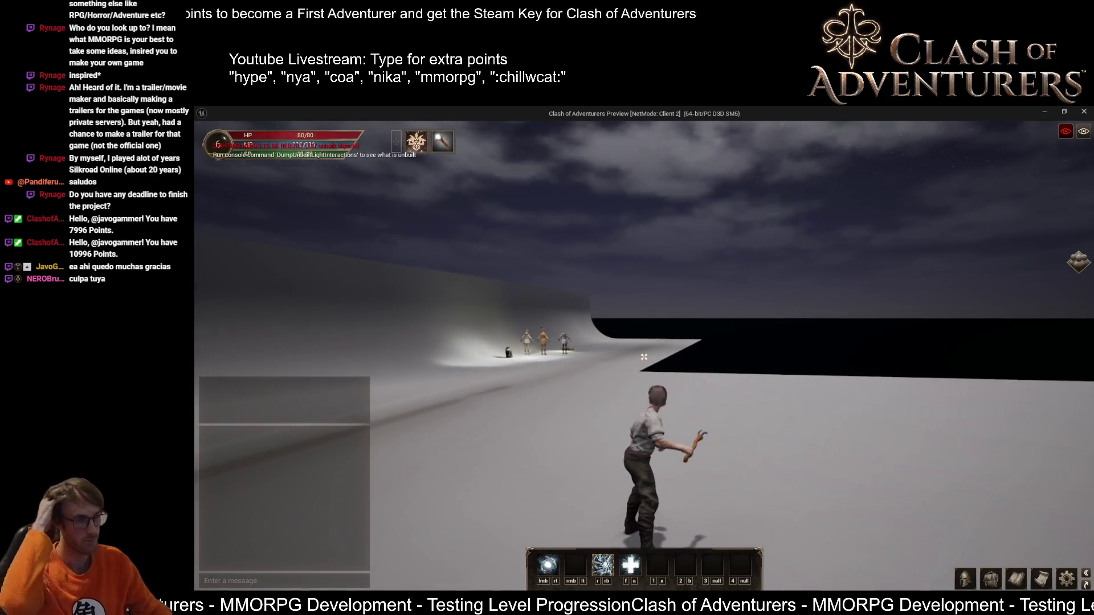
pyautogui.press('w')
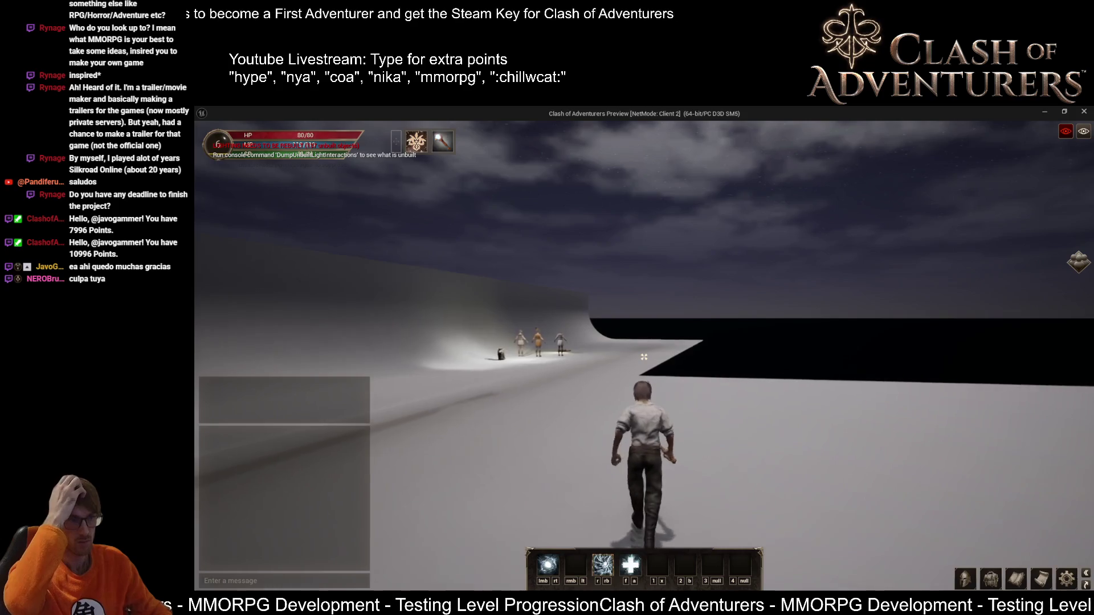
pyautogui.press('w')
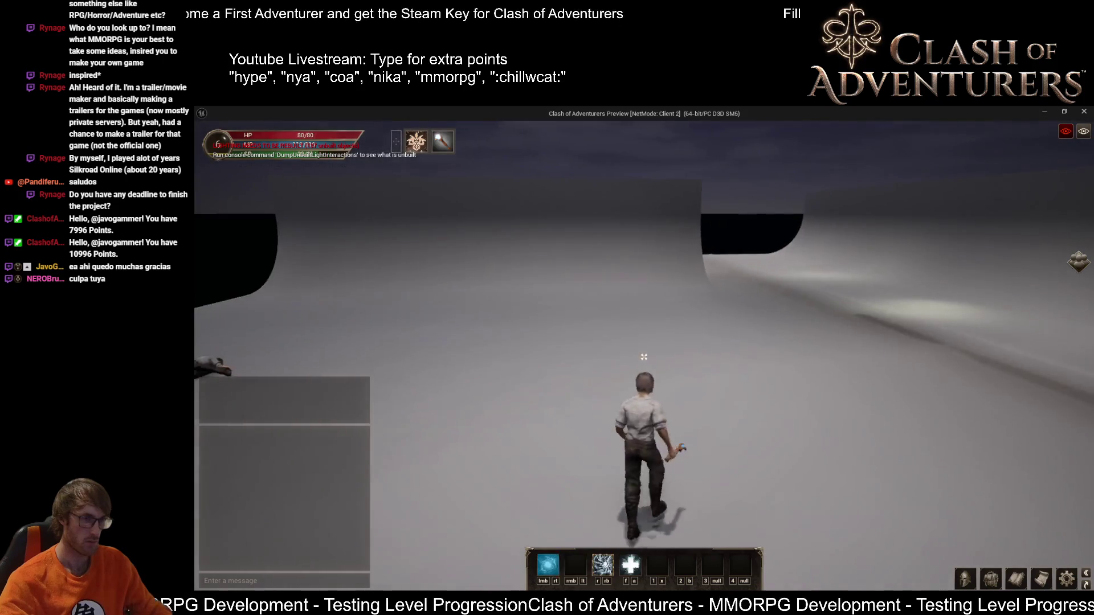
pyautogui.click(644, 357)
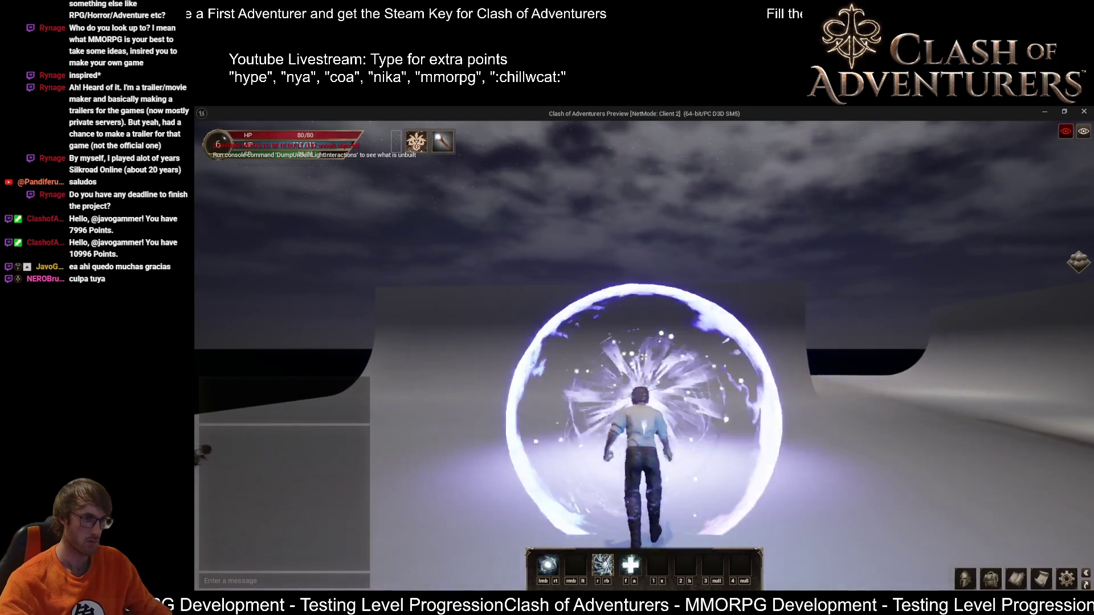
pyautogui.press('a')
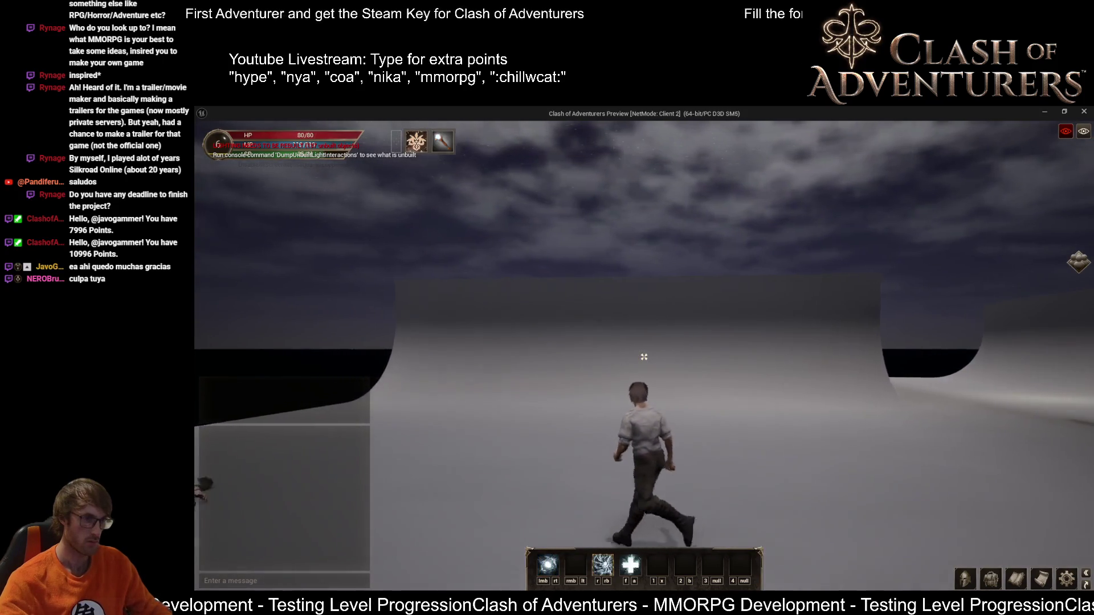
pyautogui.press('w')
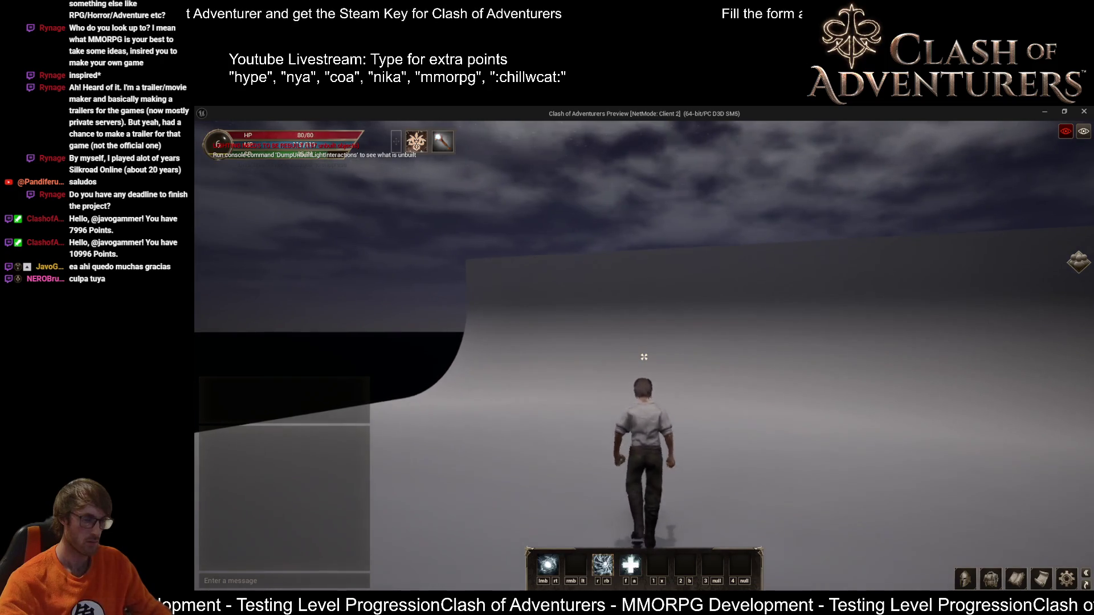
pyautogui.click(643, 356)
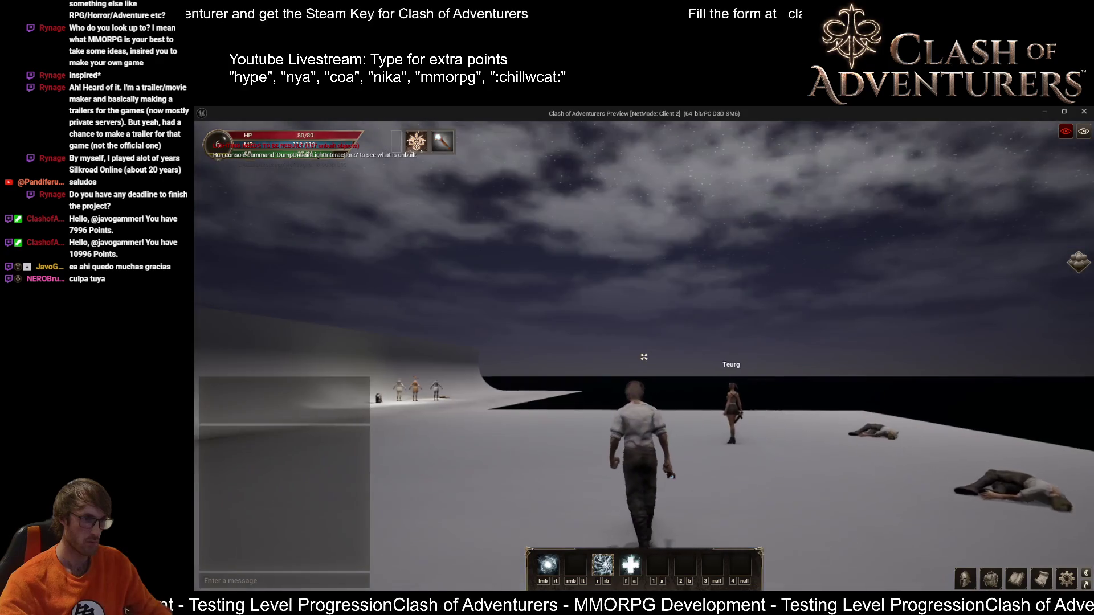
pyautogui.click(644, 357)
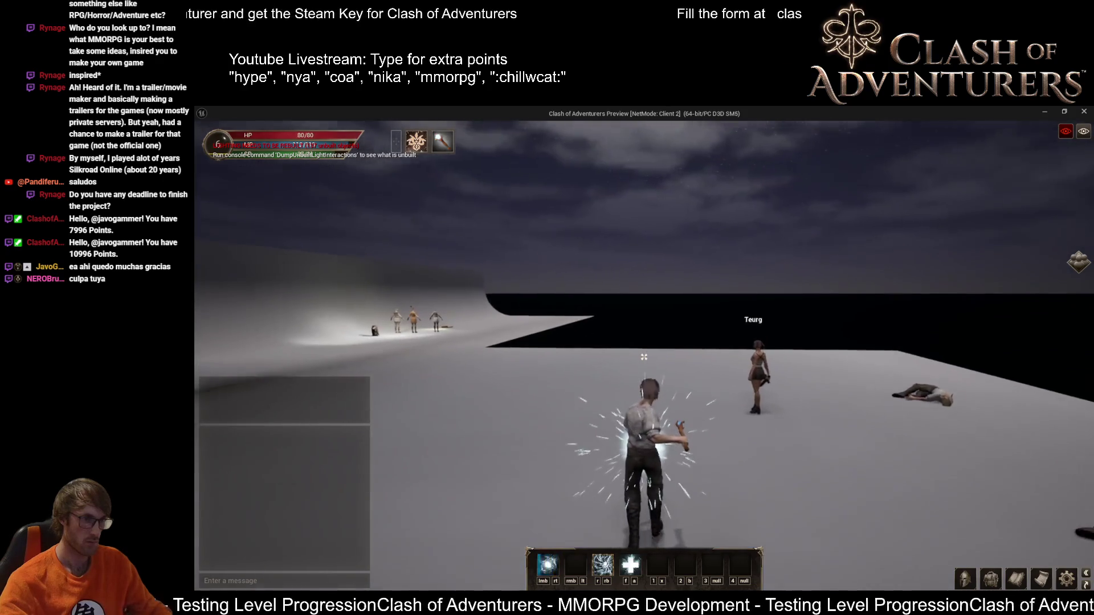
# Step: Use a self-buff, cast at the creature facing the camera, then stop the play session
pyautogui.press('w')
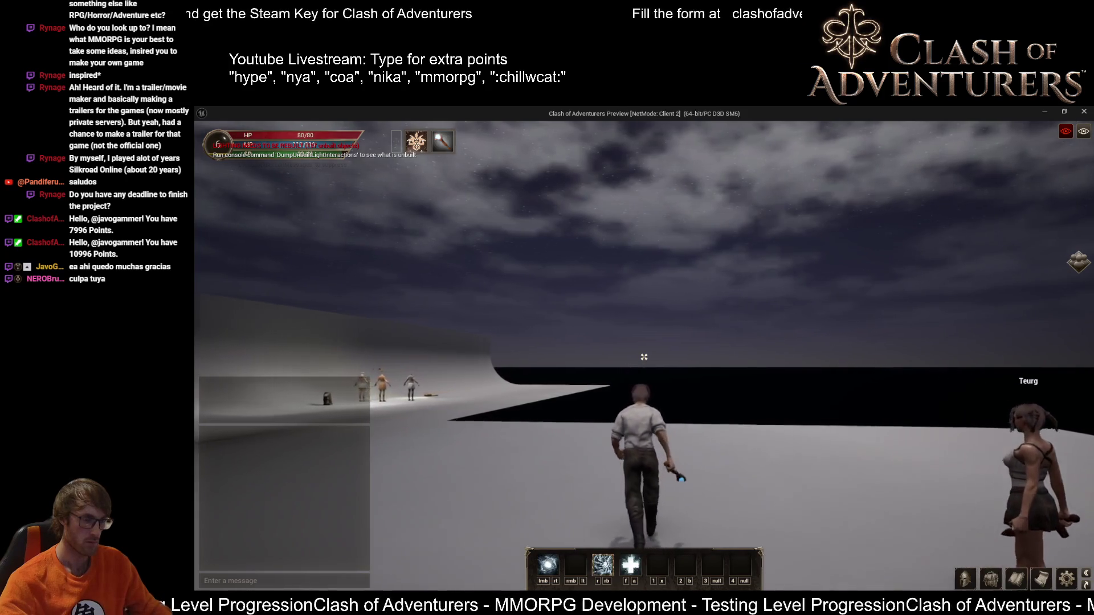
pyautogui.press('f')
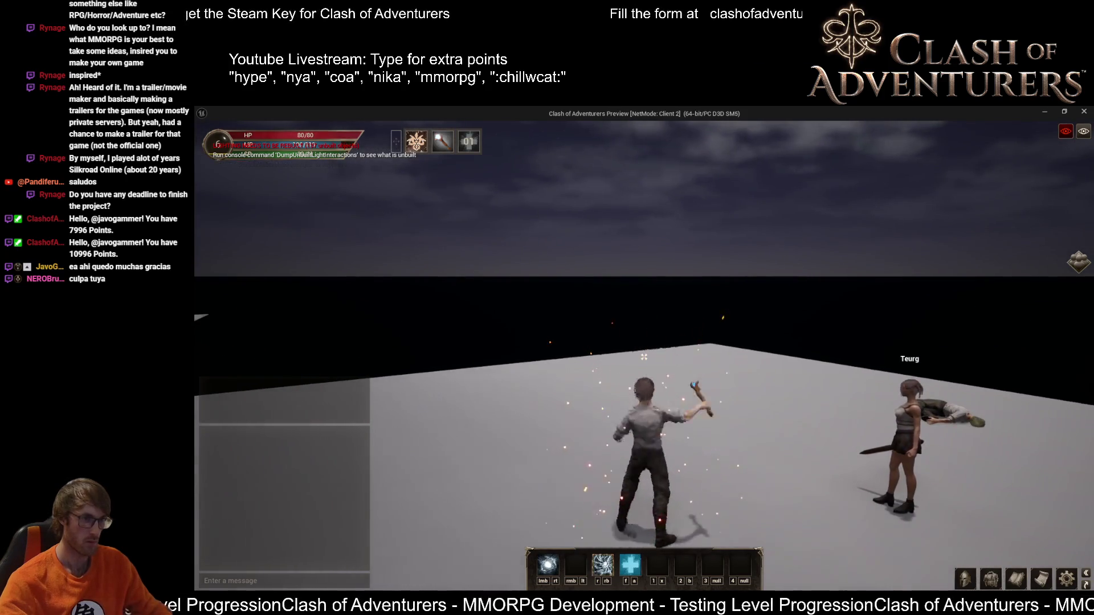
pyautogui.press('w')
pyautogui.press('w')
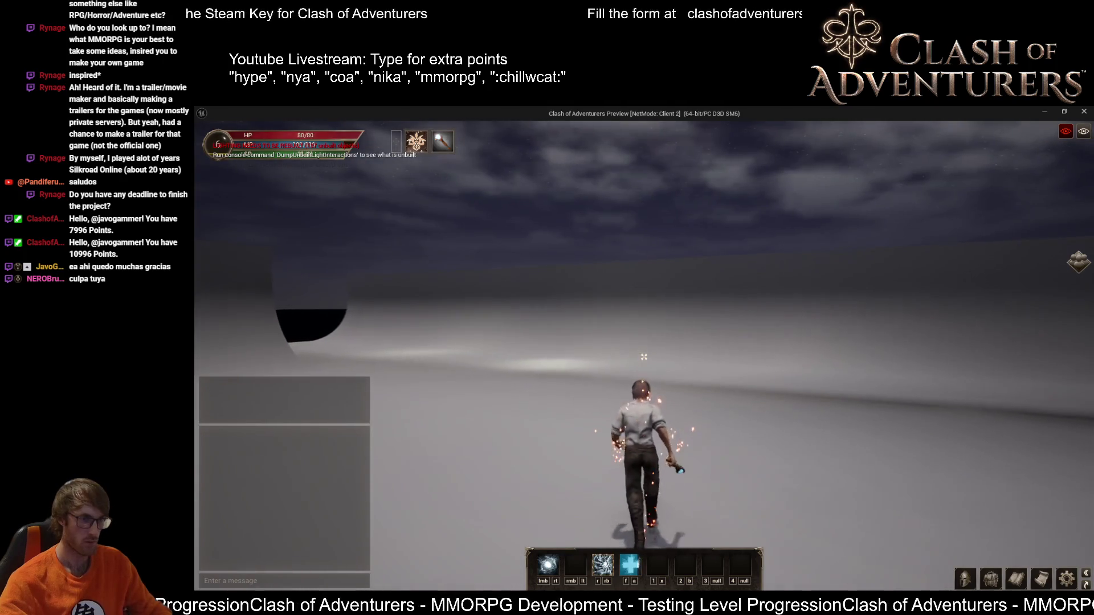
pyautogui.press('s')
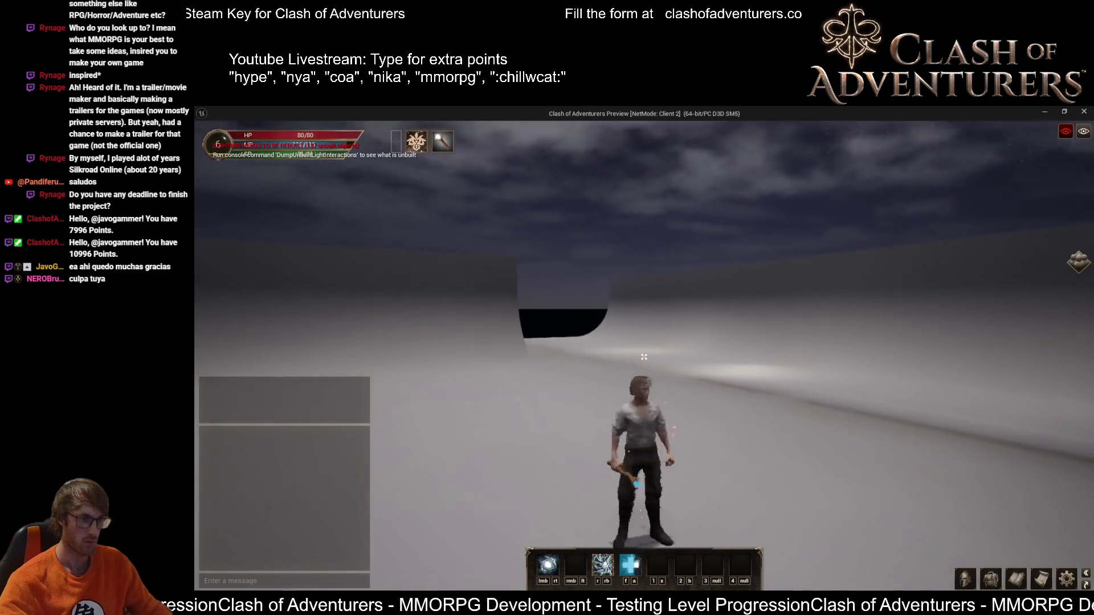
pyautogui.click(644, 356)
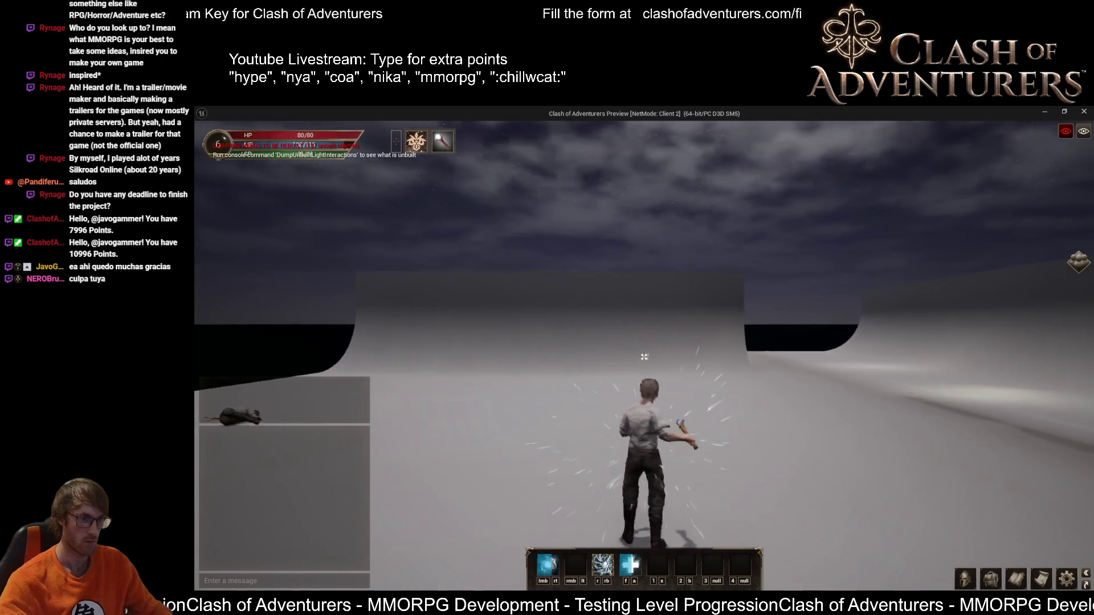
pyautogui.click(644, 357)
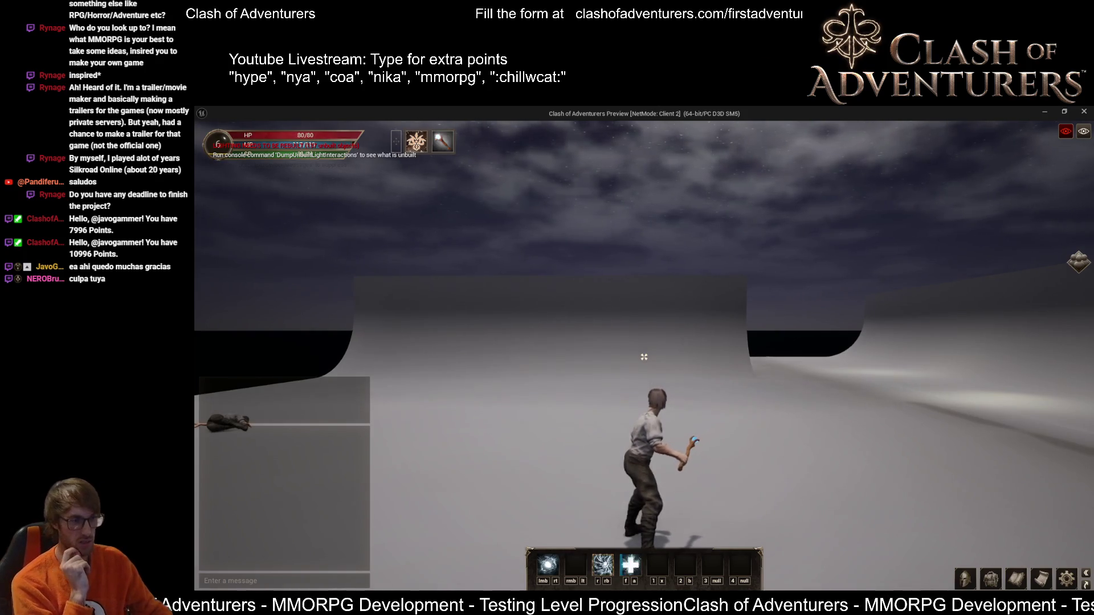
pyautogui.press('Escape')
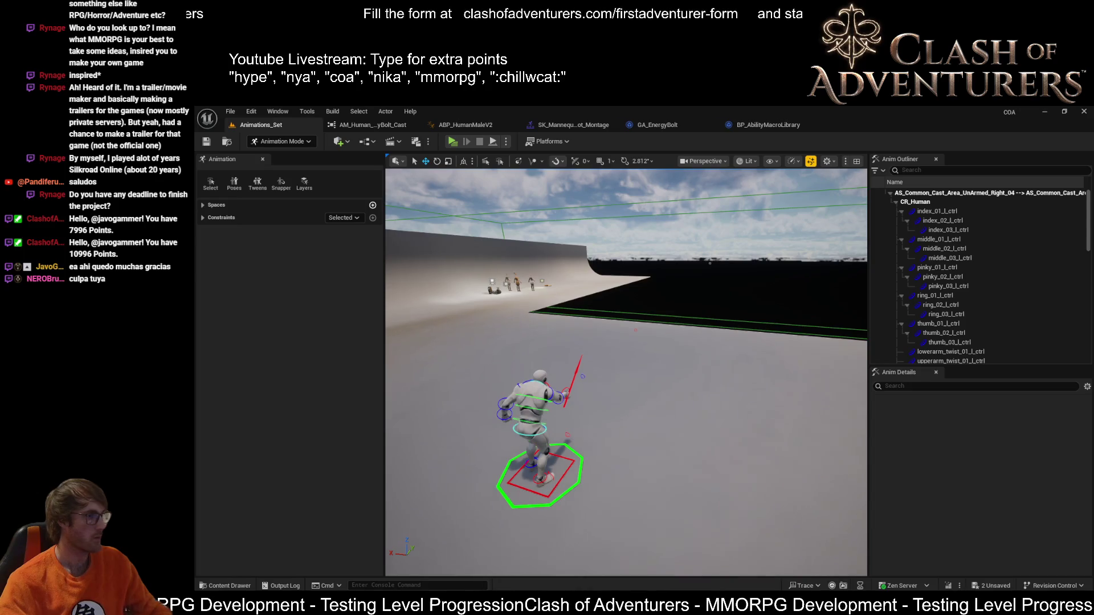
# Step: Glance at the BP_AbilityMacroLibrary and GA_EnergyBolt graphs, then return to the Shot_Montage
pyautogui.moveTo(781, 353)
pyautogui.mouseDown()
pyautogui.moveTo(761, 264)
pyautogui.moveTo(744, 257)
pyautogui.mouseUp()
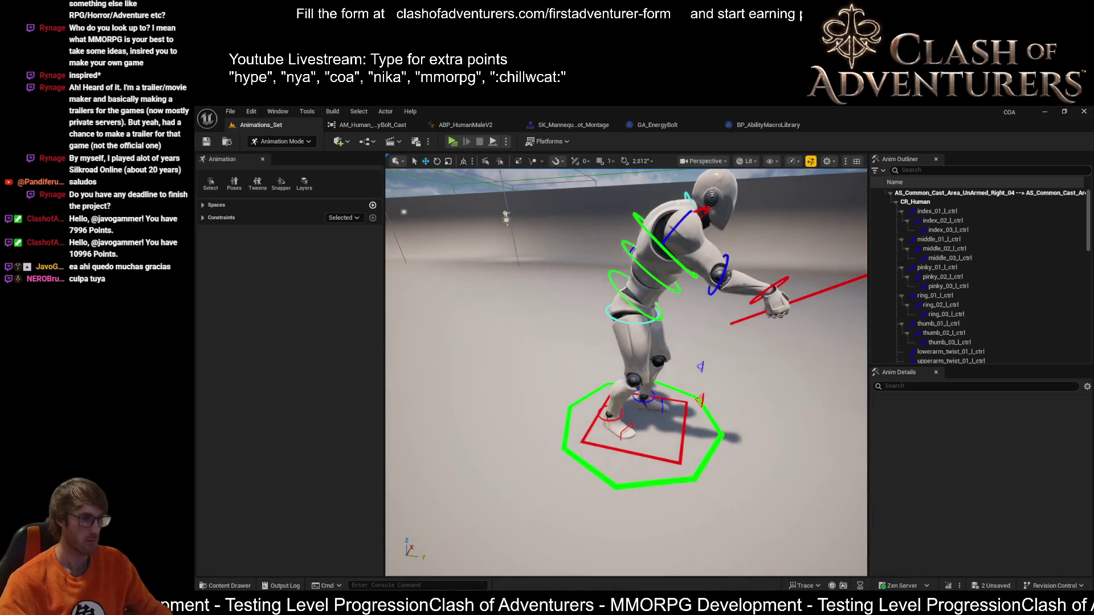
pyautogui.click(741, 128)
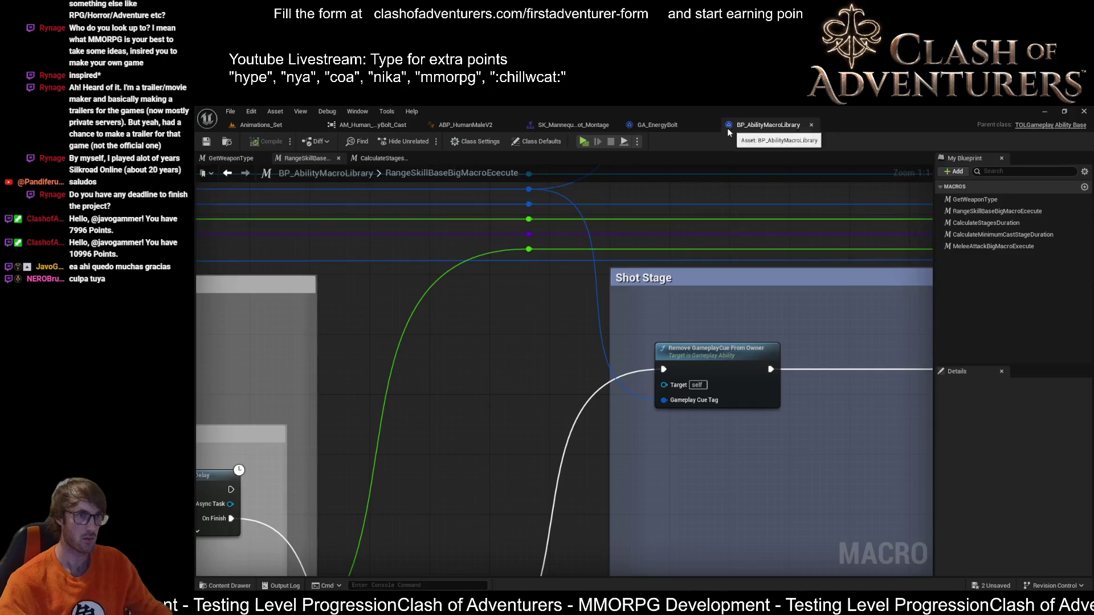
pyautogui.click(654, 127)
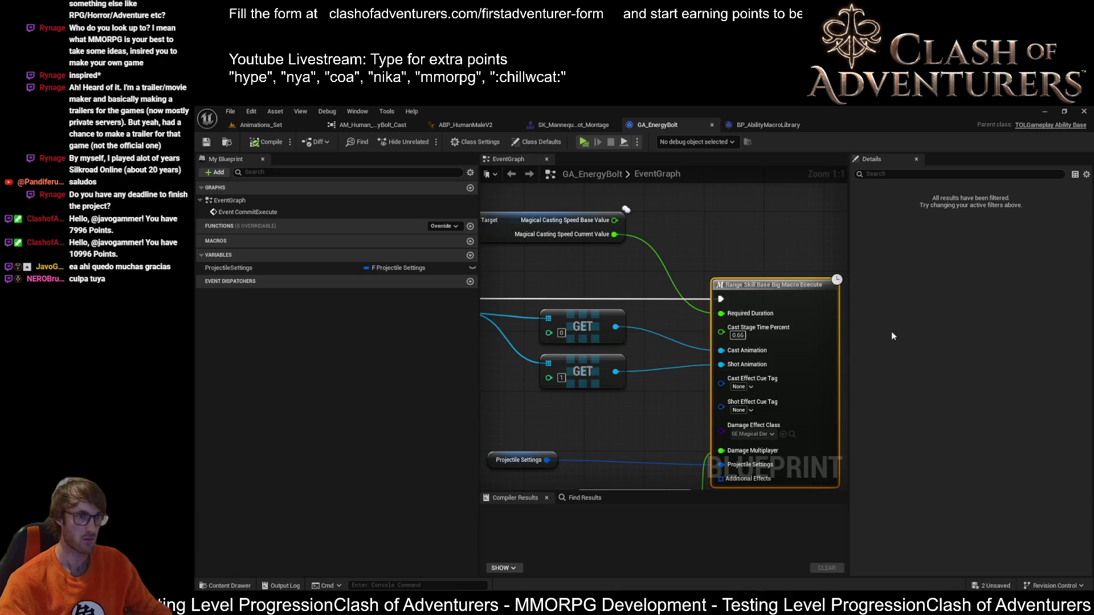
pyautogui.click(550, 124)
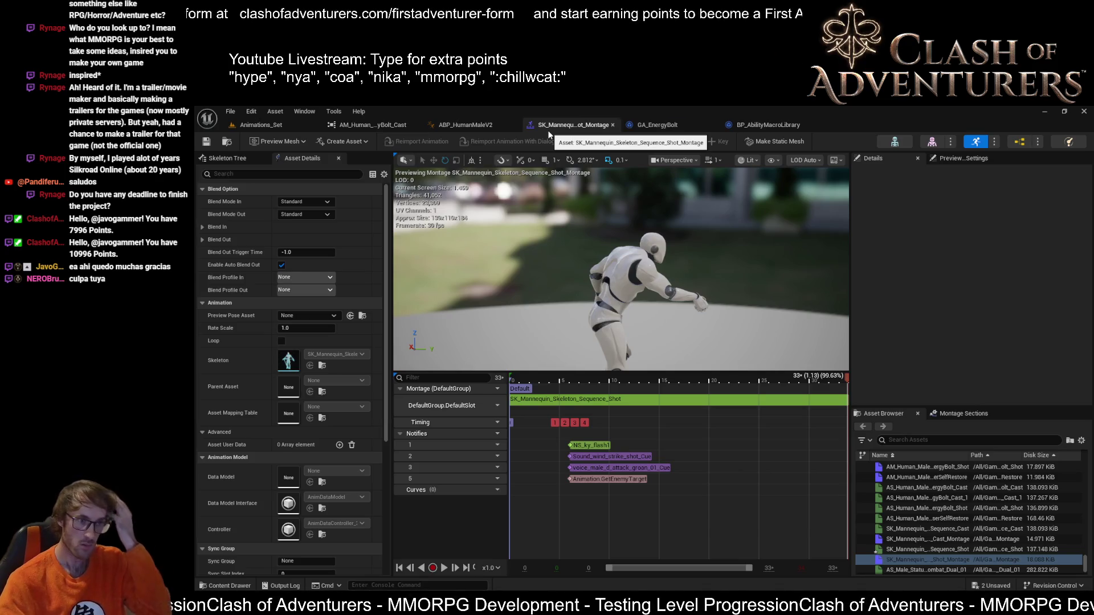
# Step: Set the montage timeline format to Seconds, flipping through the ABP and reference viewer tabs
pyautogui.rightClick(659, 384)
pyautogui.moveTo(696, 479)
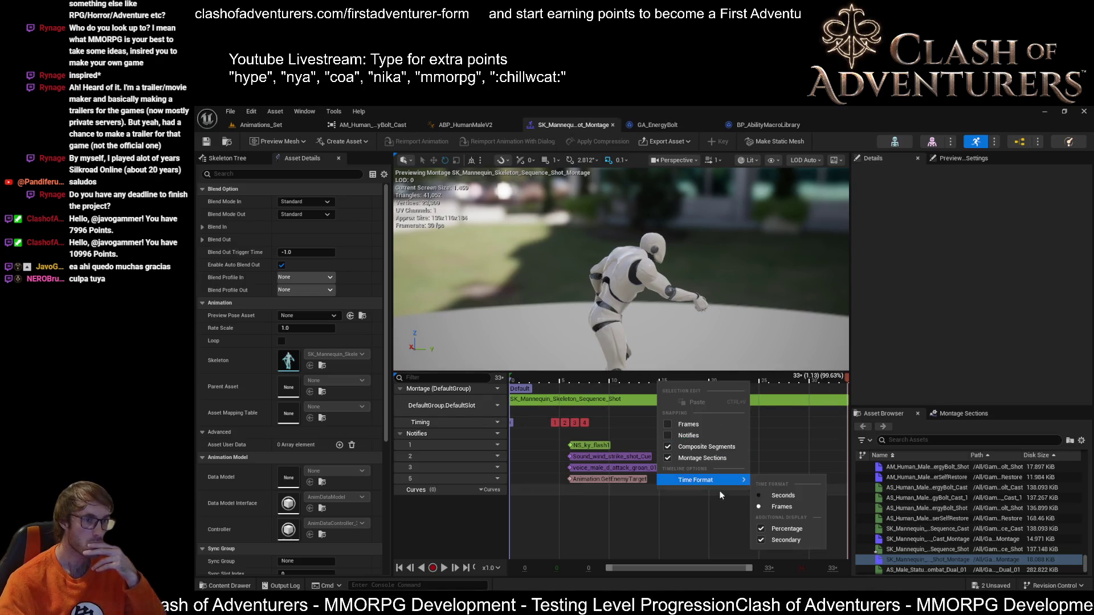
pyautogui.click(789, 500)
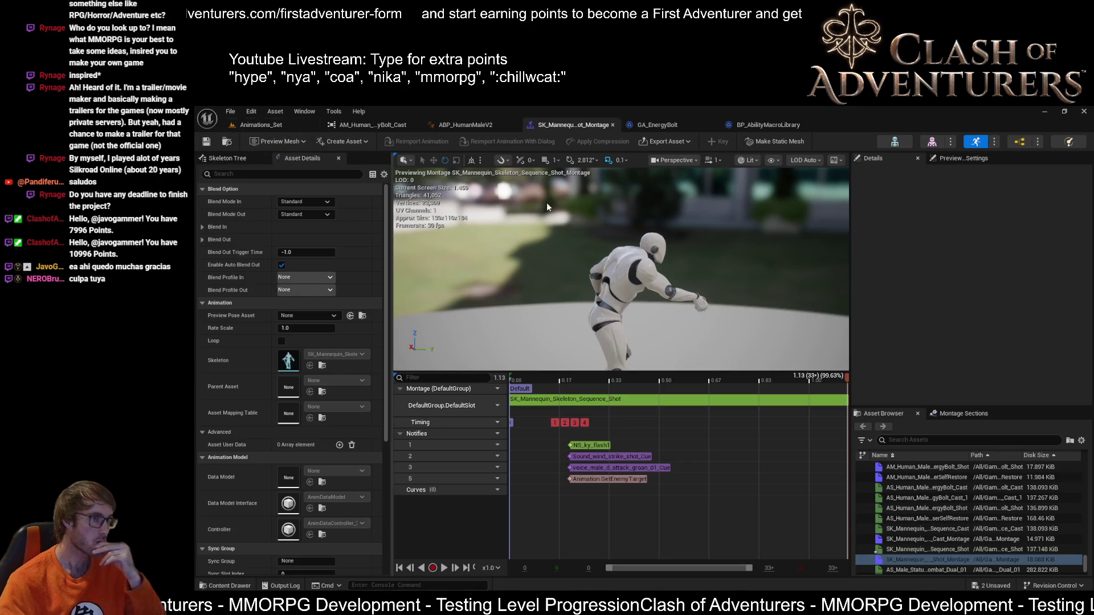
pyautogui.click(483, 125)
pyautogui.click(560, 126)
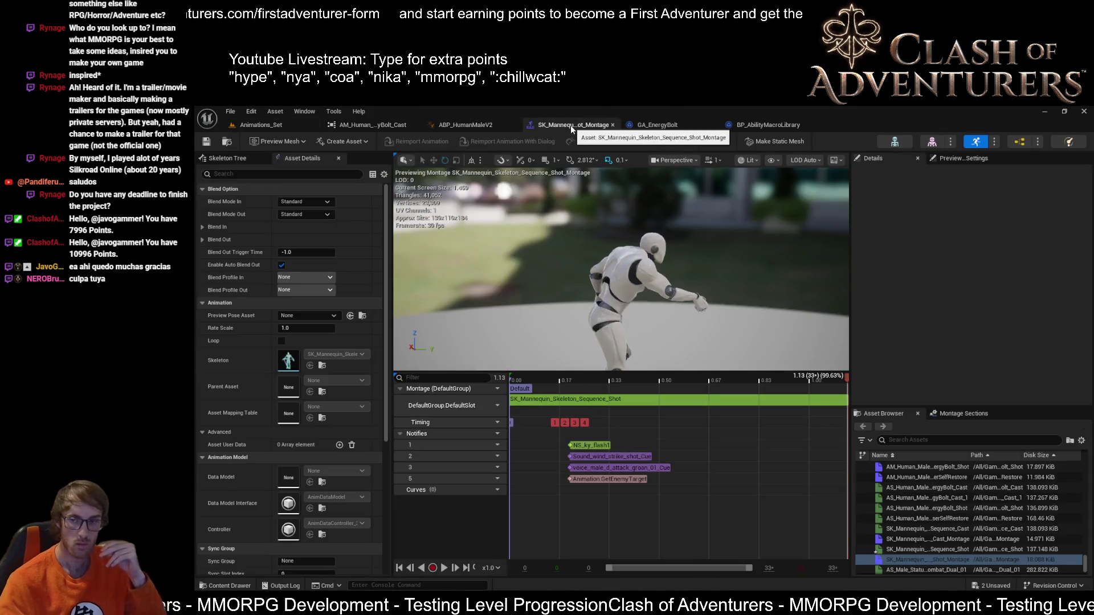
pyautogui.click(372, 126)
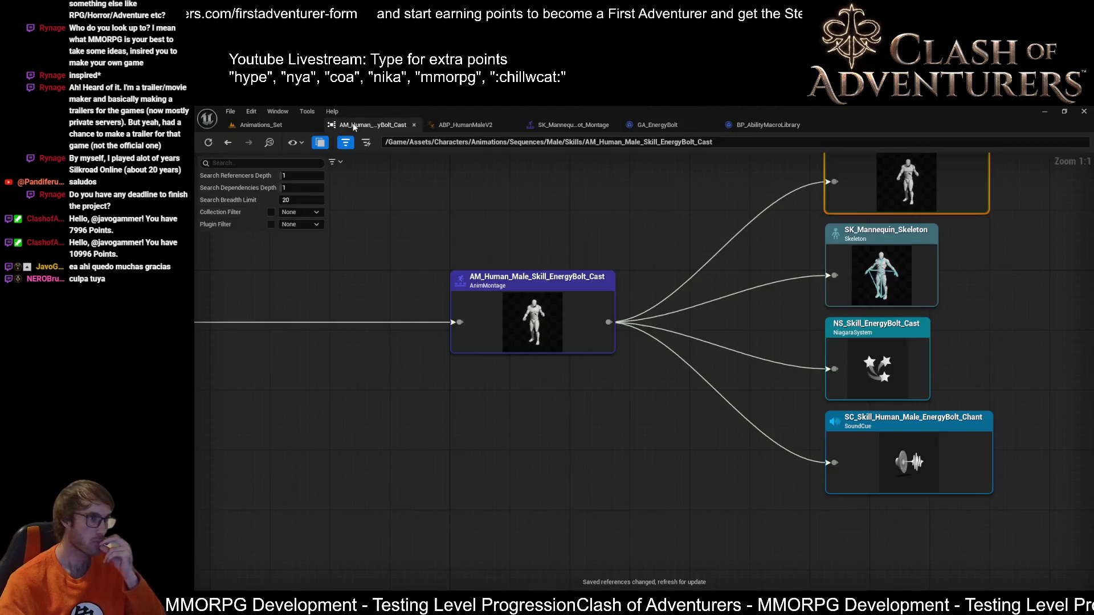
pyautogui.click(466, 125)
pyautogui.click(569, 126)
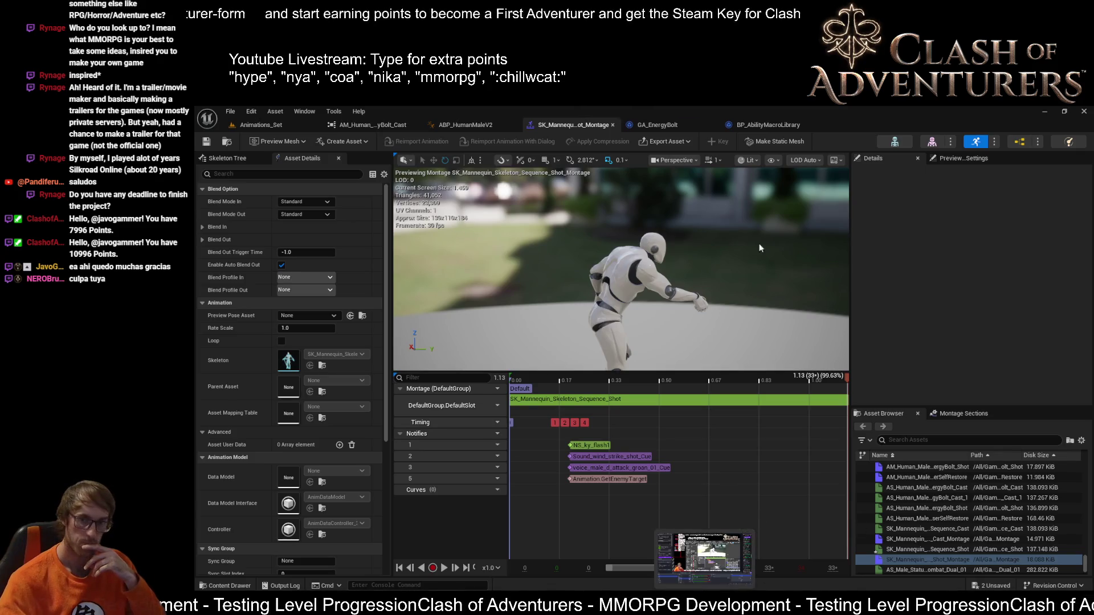
# Step: Switch to the Animations_Set level and frame the whole rigged character in the viewport
pyautogui.click(257, 125)
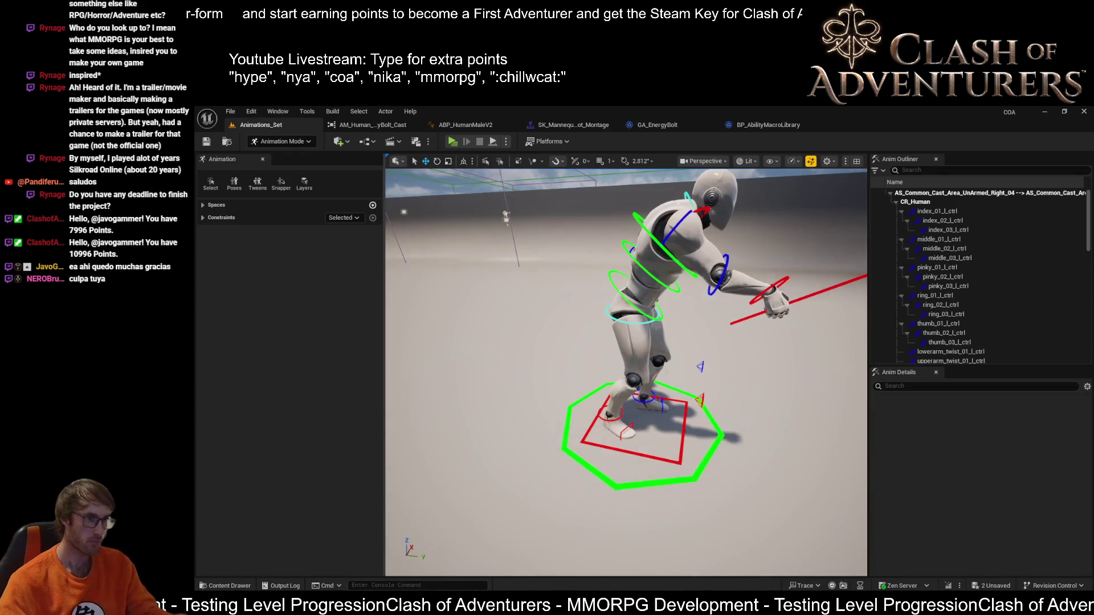
pyautogui.moveTo(626, 372); pyautogui.dragTo(598, 359)
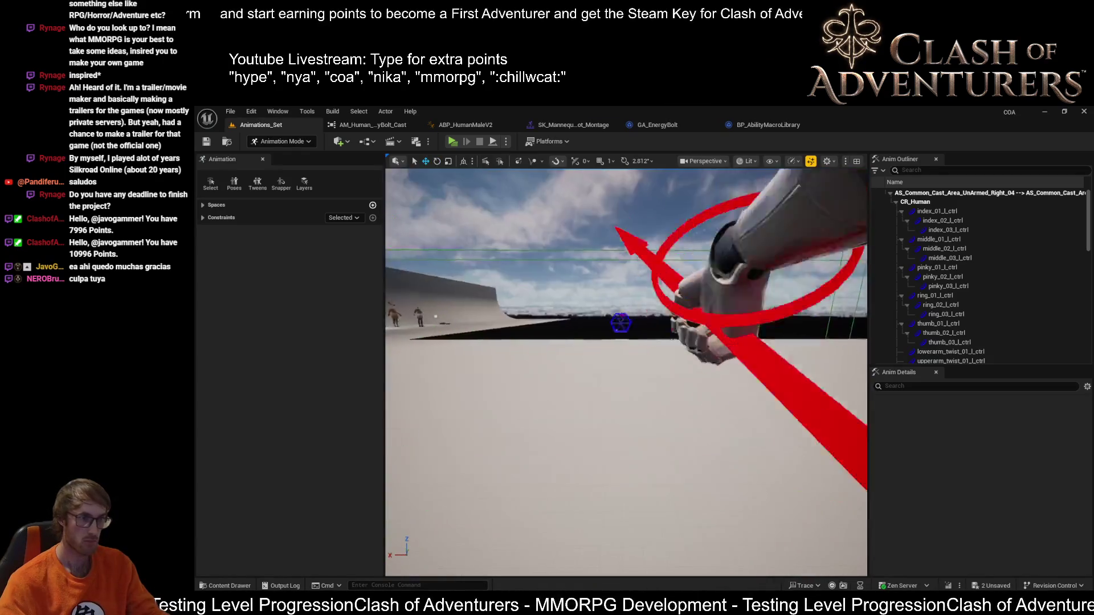
pyautogui.moveTo(598, 359)
pyautogui.mouseDown()
pyautogui.moveTo(626, 372)
pyautogui.moveTo(590, 368)
pyautogui.moveTo(598, 364)
pyautogui.mouseUp()
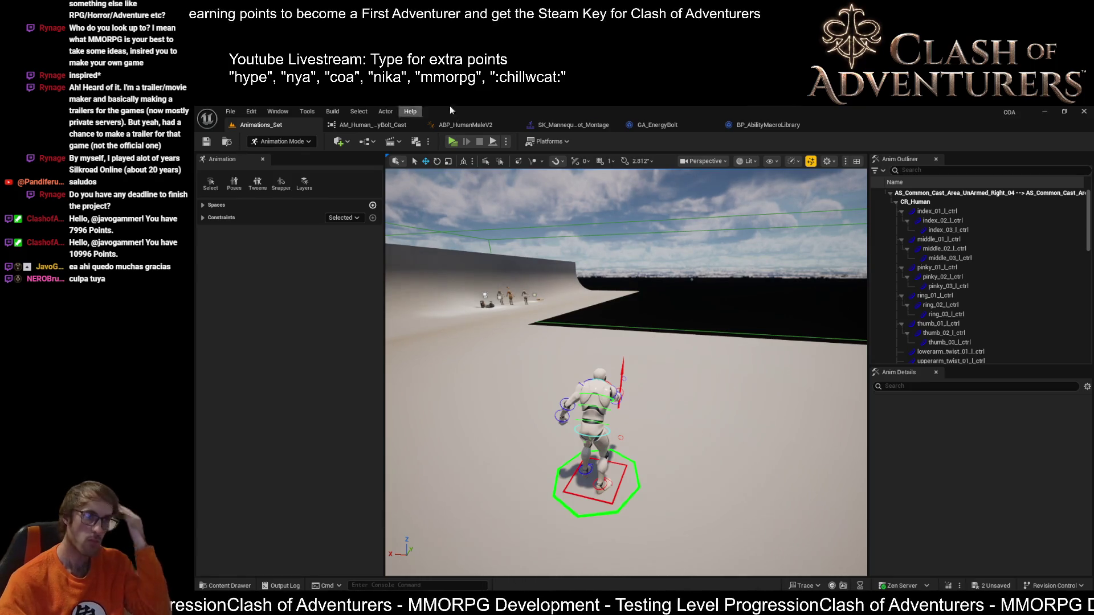
# Step: Flip through ABP_HumanMaleV2, the shot montage and the cast montage references, then the level
pyautogui.click(466, 124)
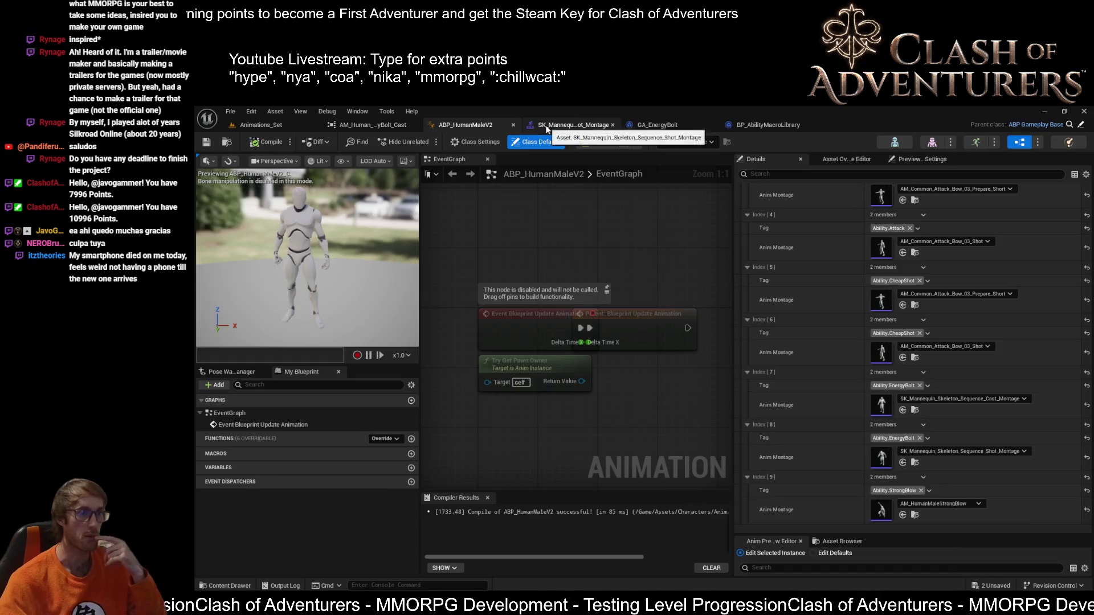
pyautogui.click(573, 125)
pyautogui.click(463, 128)
pyautogui.click(405, 127)
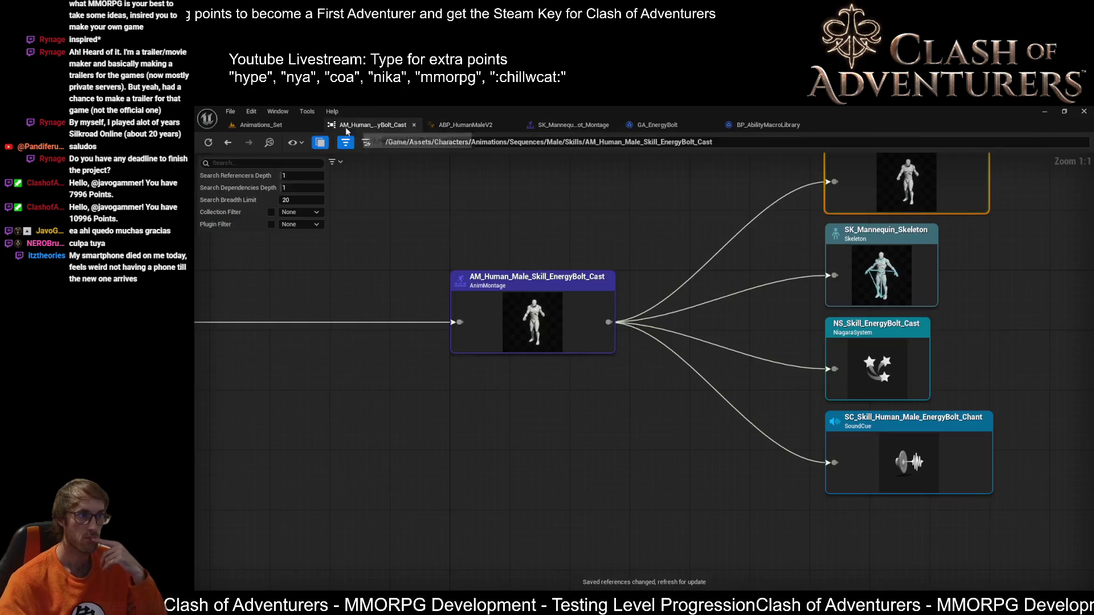
pyautogui.click(274, 125)
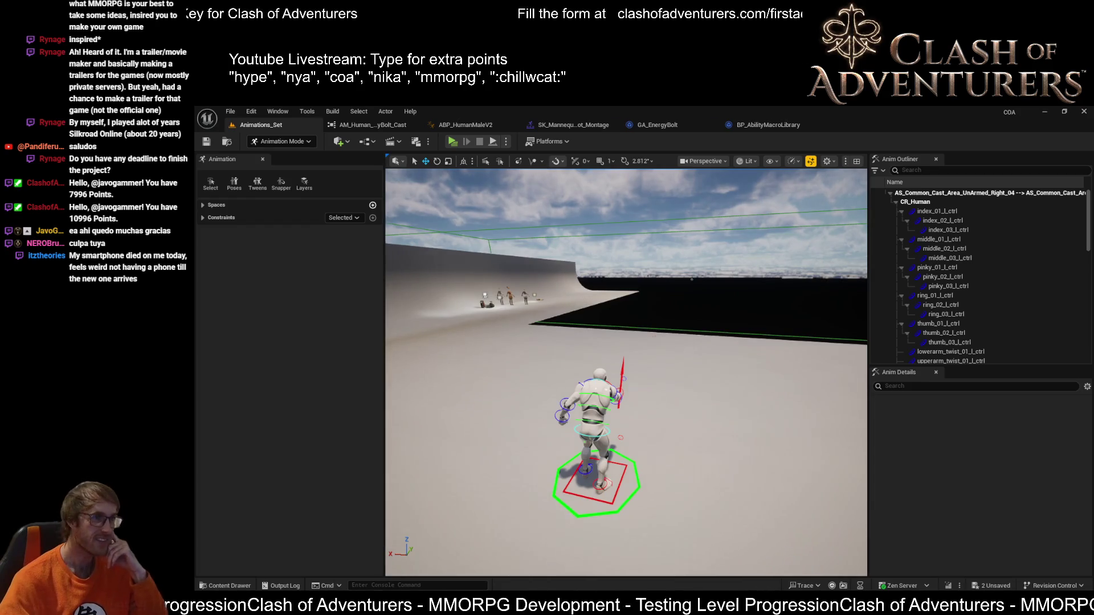
# Step: Review the montage references and GA_EnergyBolt graph, ending on ABP_HumanMaleV2's ability montage list
pyautogui.click(599, 126)
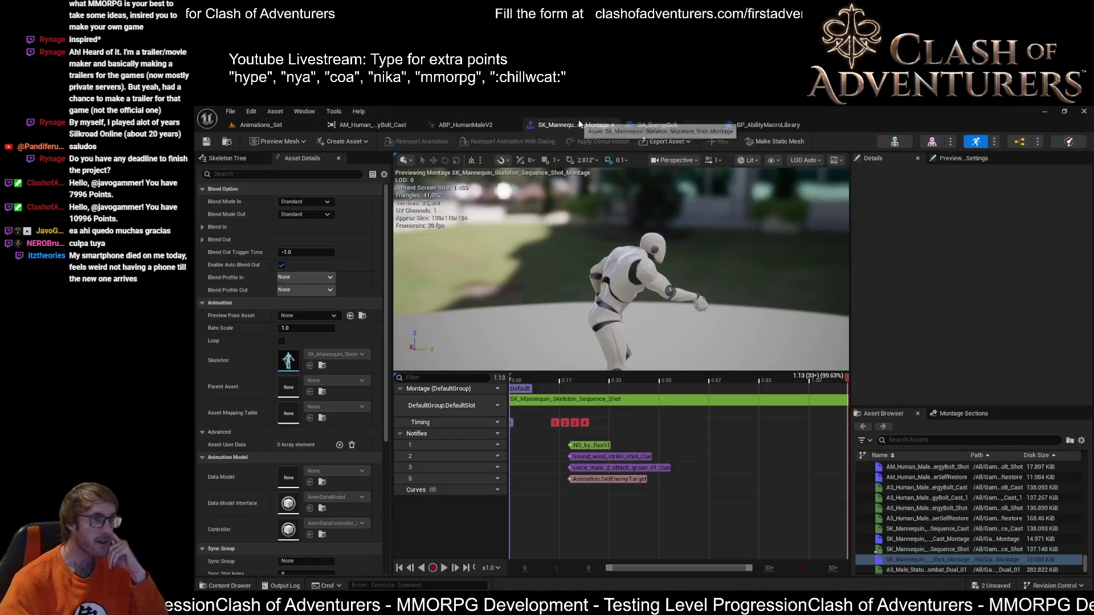
pyautogui.click(462, 125)
pyautogui.click(370, 123)
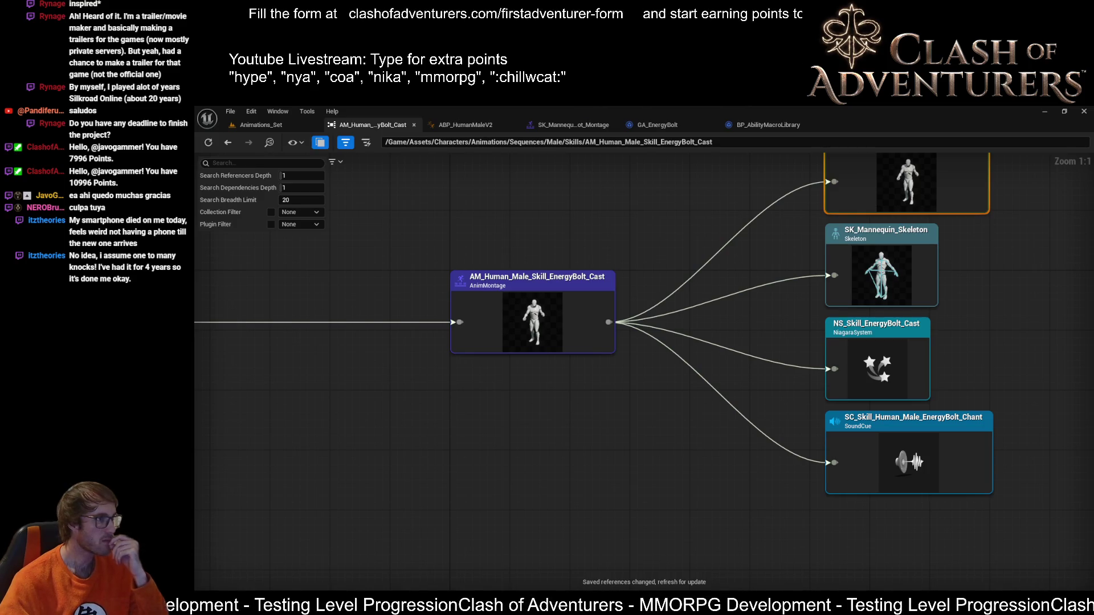
pyautogui.click(758, 125)
pyautogui.click(656, 126)
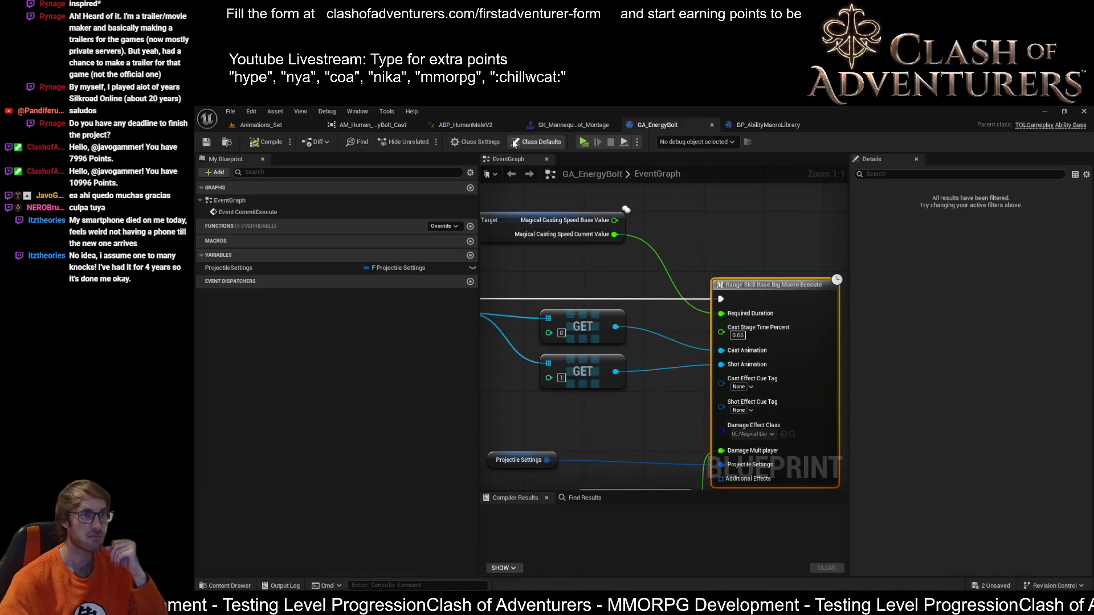
pyautogui.click(481, 124)
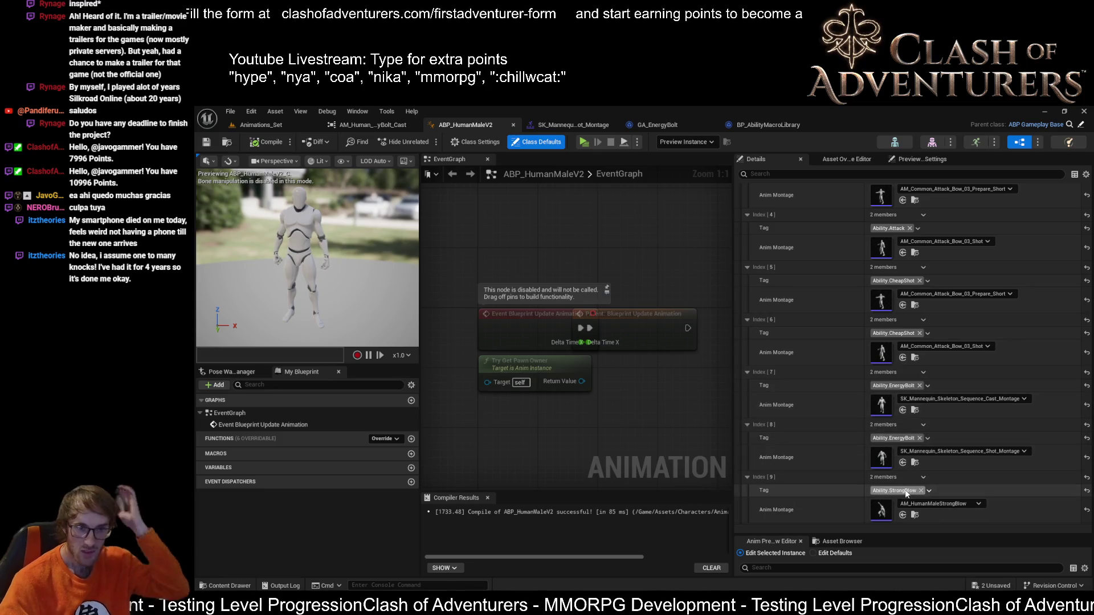
# Step: Set the second EnergyBolt entry to AM_Common_Attack_Bow_03_Prepare_Short and start a play test in Animations_Set
pyautogui.click(903, 461)
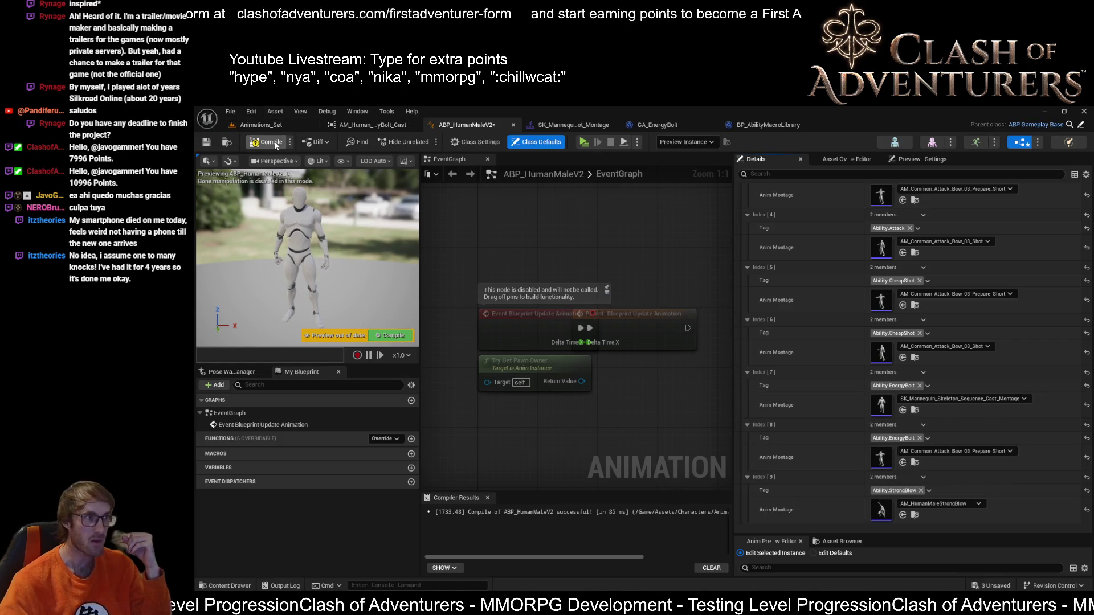
pyautogui.click(261, 125)
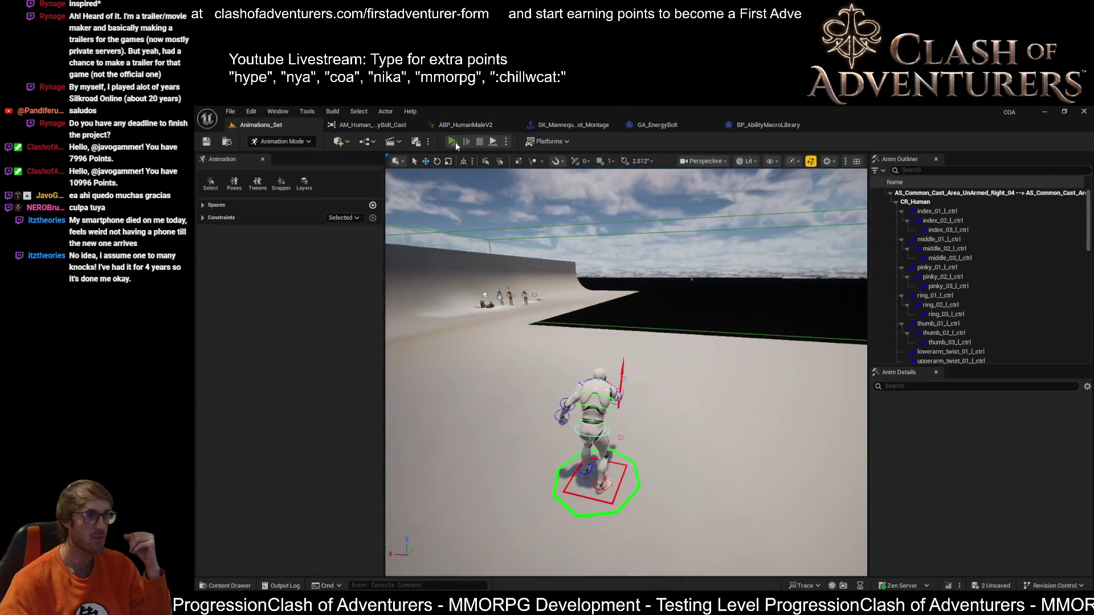
pyautogui.click(452, 141)
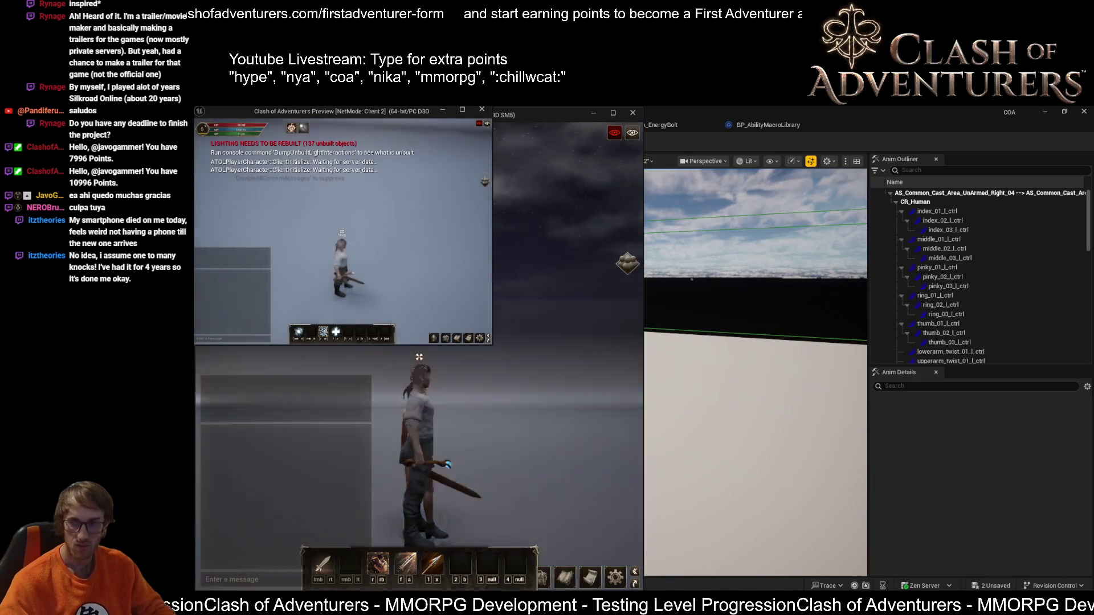
# Step: Maximize the second client window, cast Energy Bolt five times, then stop the play session
pyautogui.moveTo(391, 106); pyautogui.dragTo(494, 240)
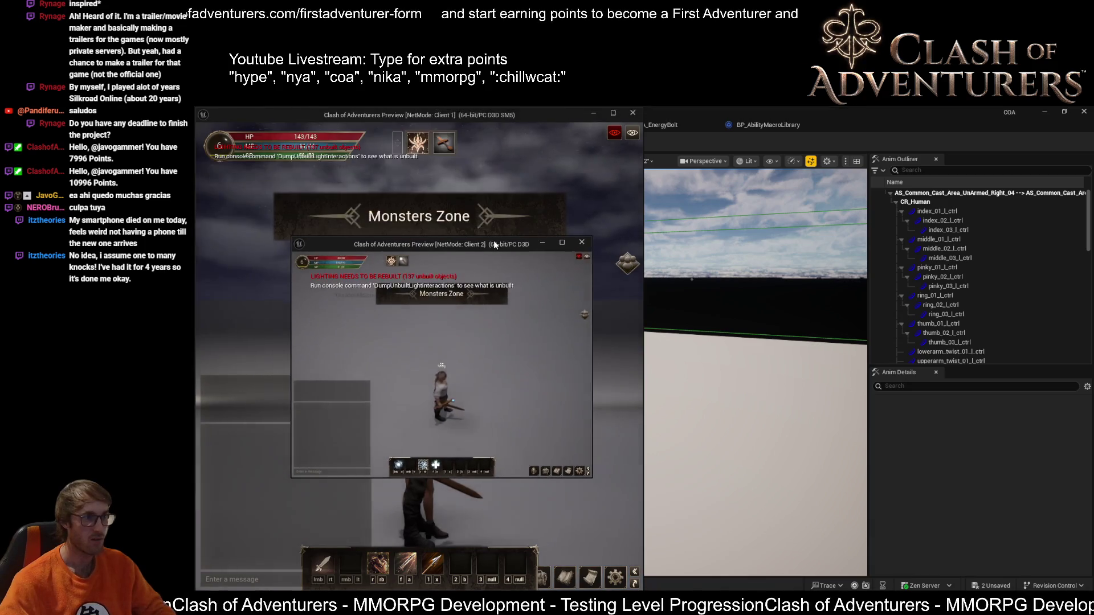
pyautogui.doubleClick(494, 240)
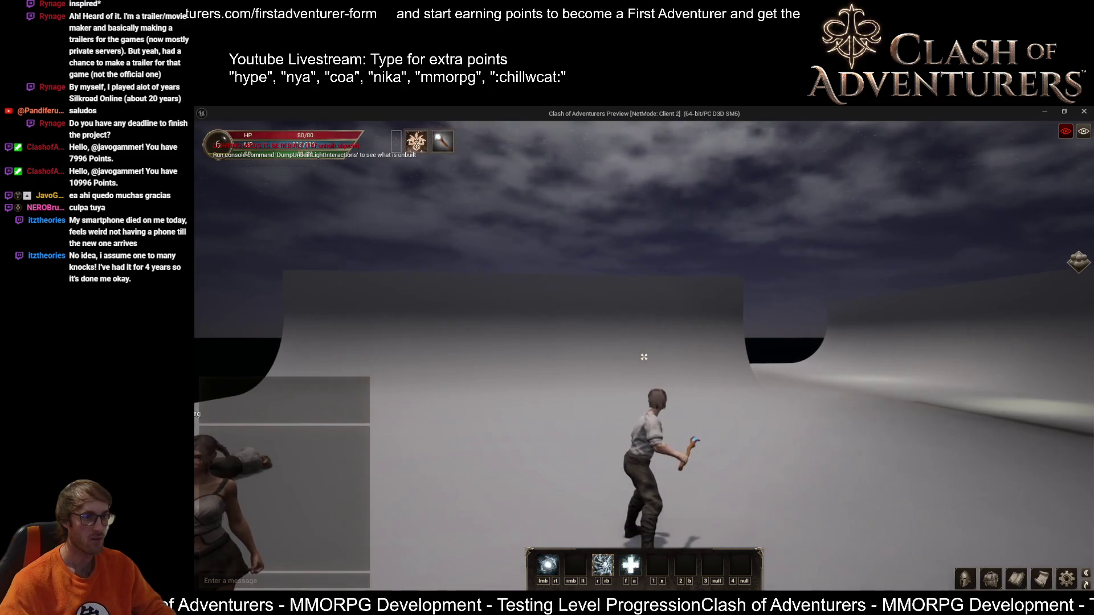
pyautogui.click(644, 357)
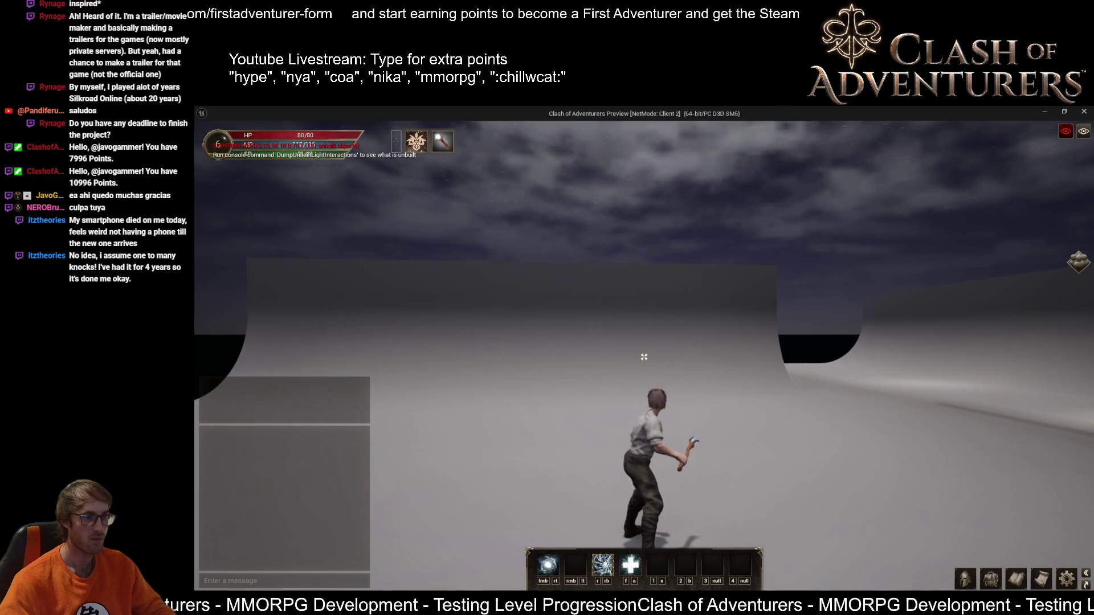
pyautogui.click(643, 356)
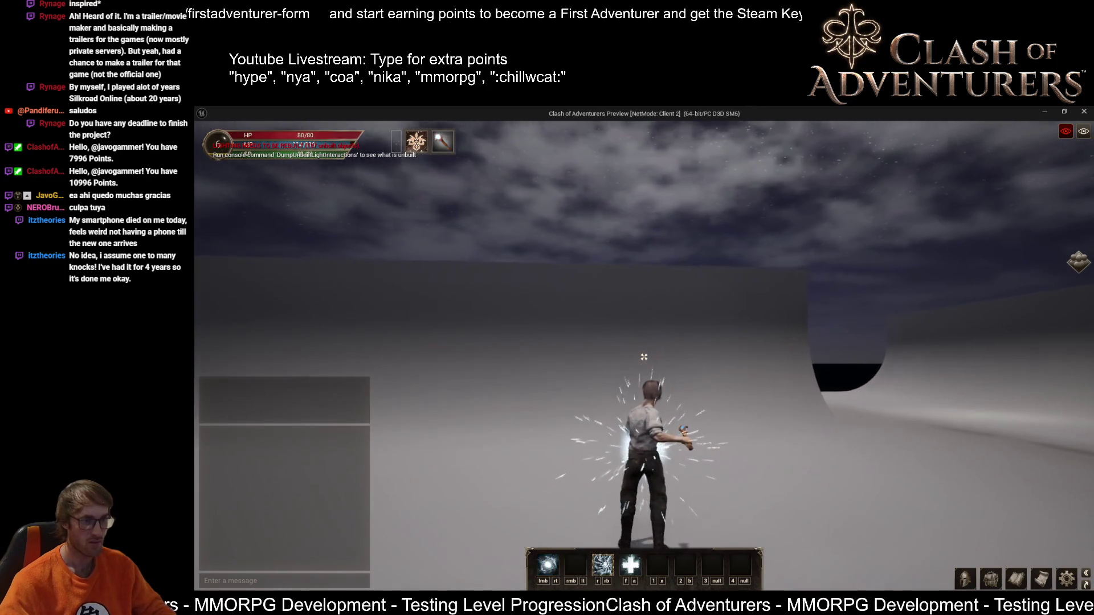
pyautogui.click(643, 356)
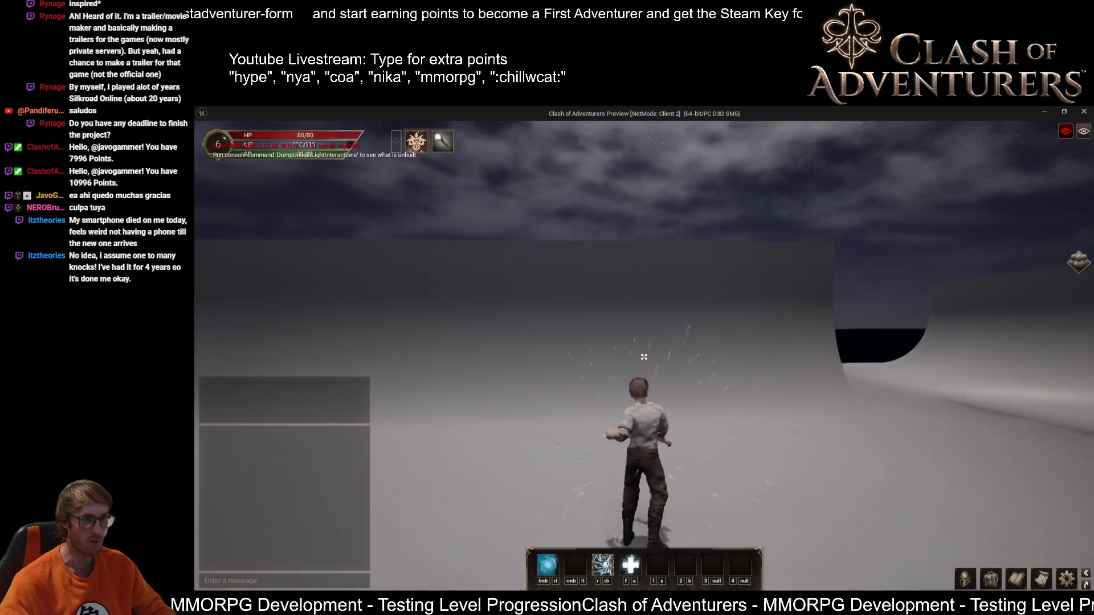
pyautogui.click(644, 356)
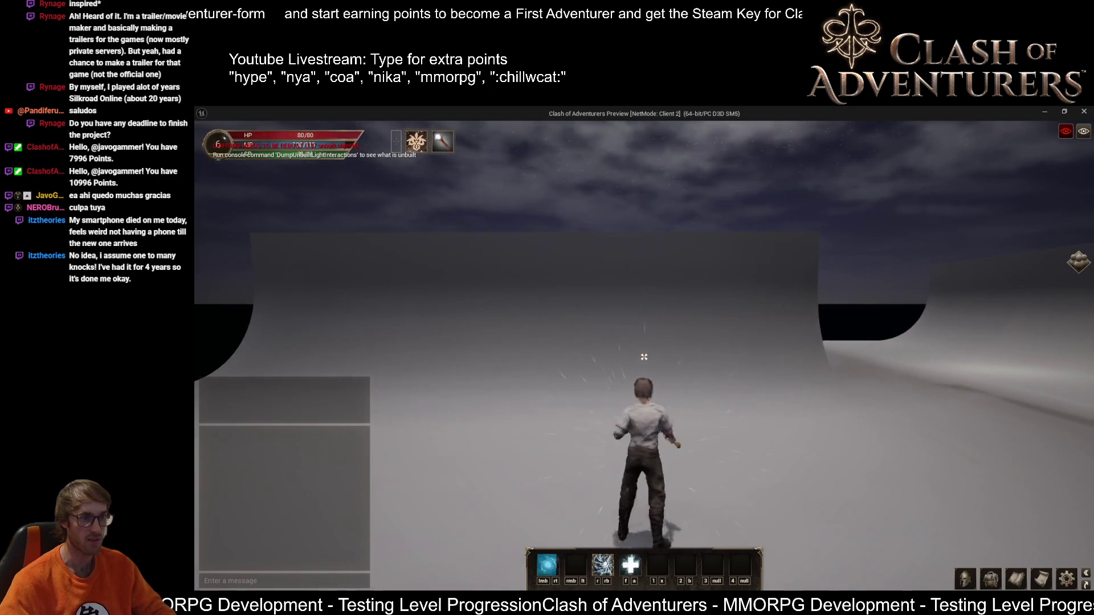
pyautogui.click(644, 356)
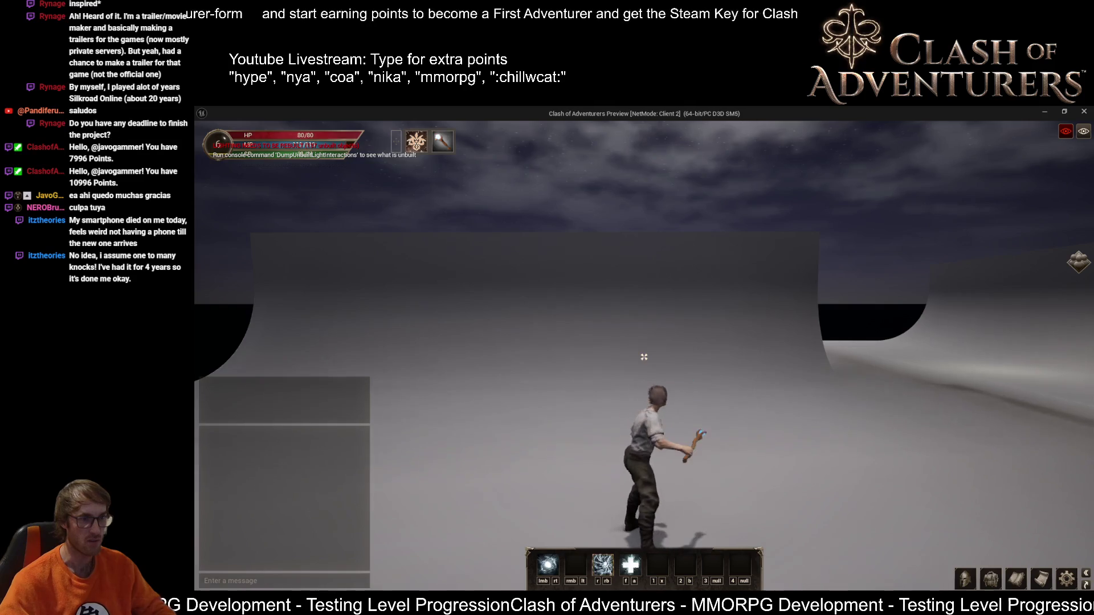
pyautogui.press('Escape')
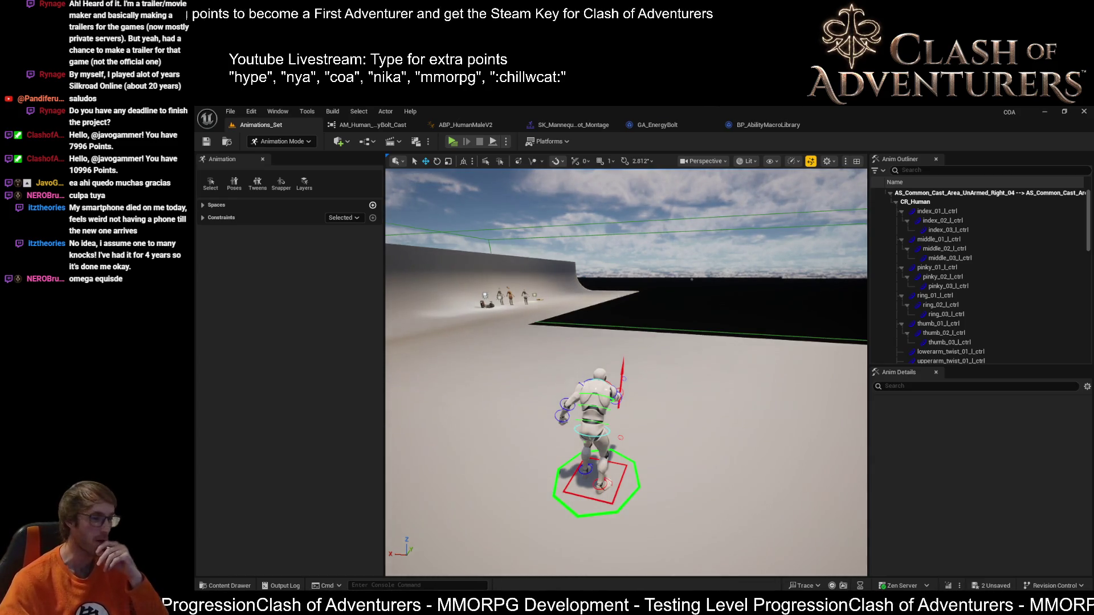
# Step: Open the Energy Bolt cast montage from ABP_HumanMaleV2 and view its references
pyautogui.click(589, 123)
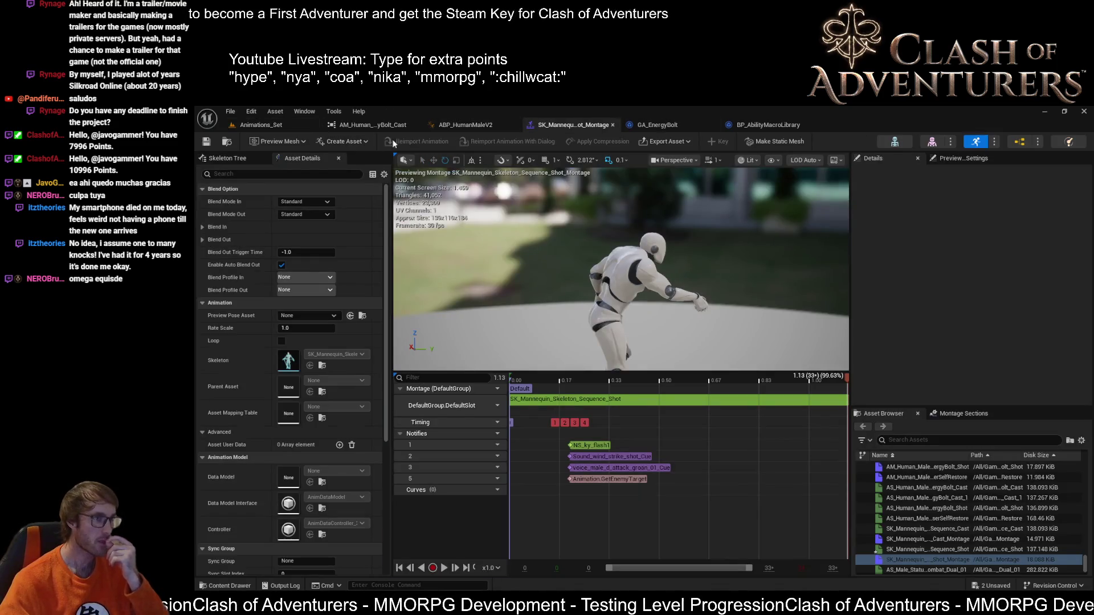
pyautogui.click(462, 128)
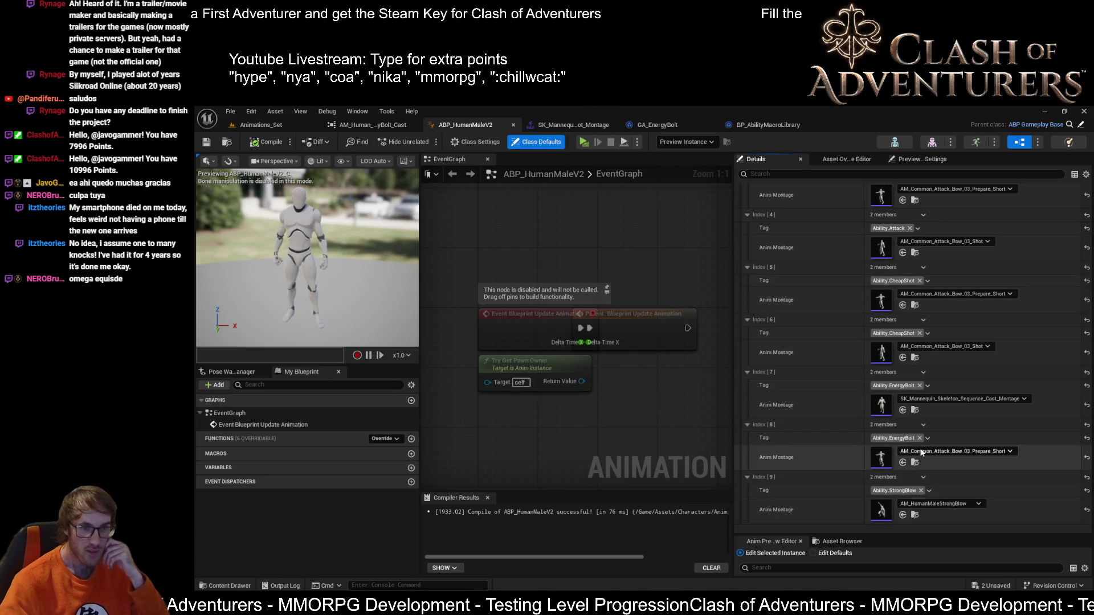
pyautogui.doubleClick(915, 405)
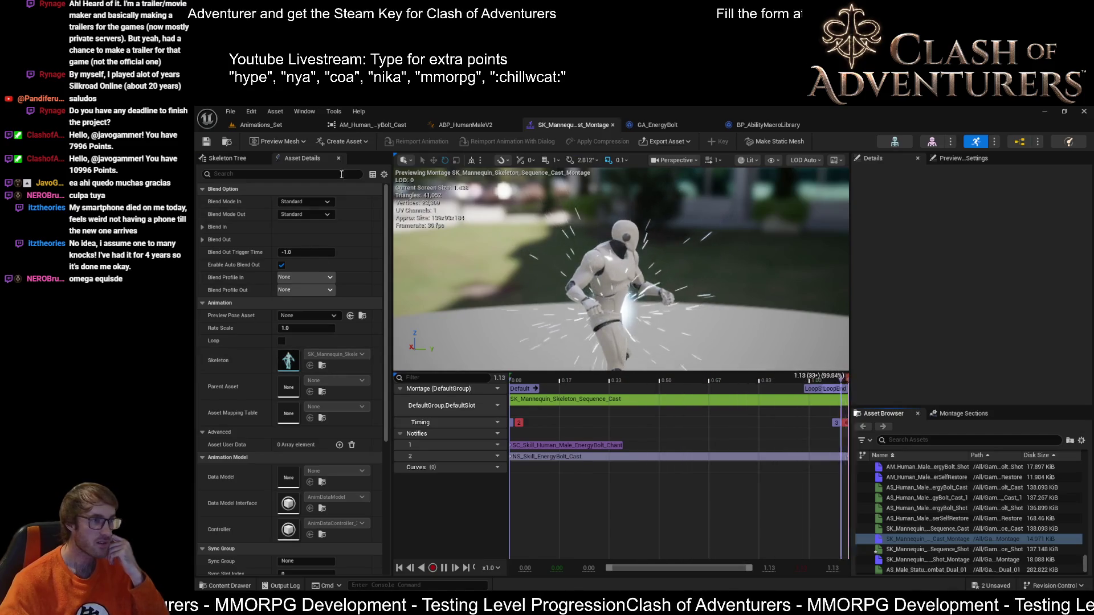
pyautogui.click(373, 125)
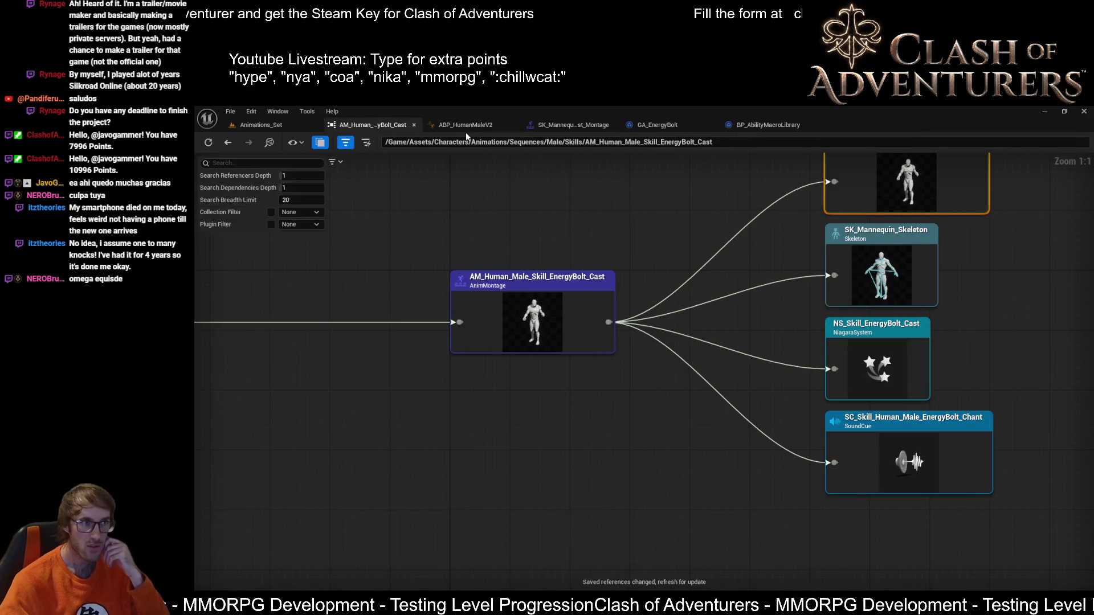
# Step: From the ABP montage list, open the assigned AM_Common_Attack_Bow_03_Prepare_Short montage
pyautogui.click(465, 131)
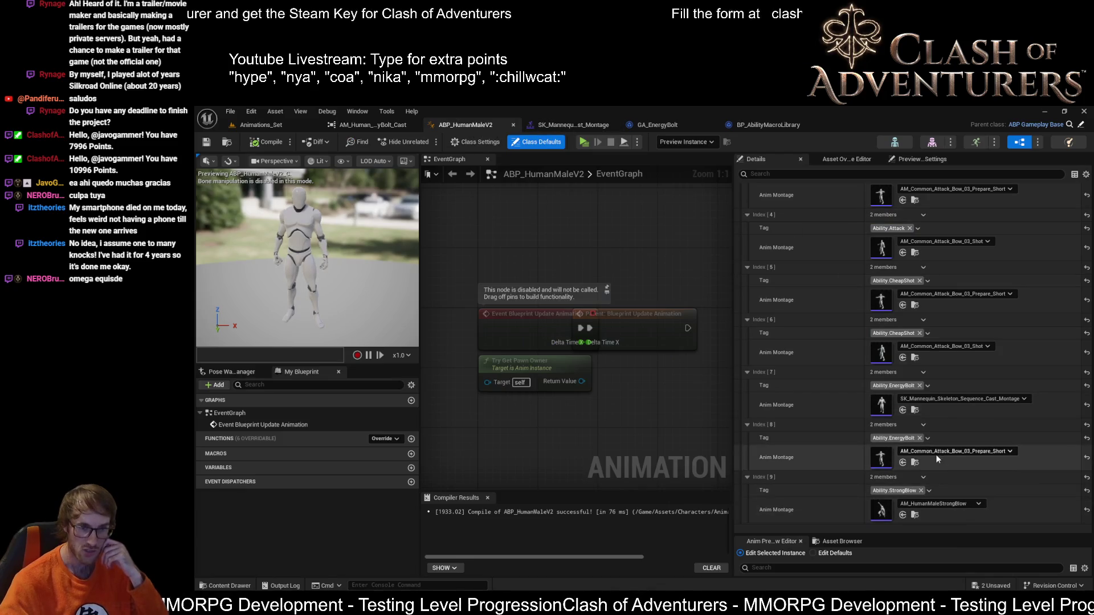
pyautogui.click(913, 462)
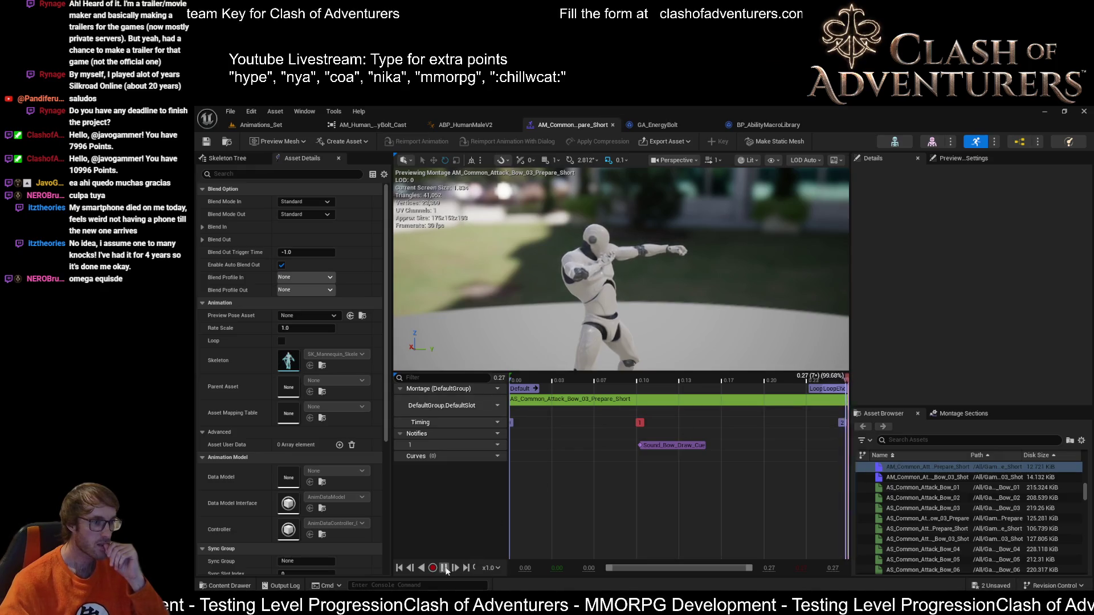
# Step: Widen the montage preview area and revisit the Energy Bolt cast reference view from the ABP
pyautogui.rightClick(658, 379)
pyautogui.moveTo(699, 477)
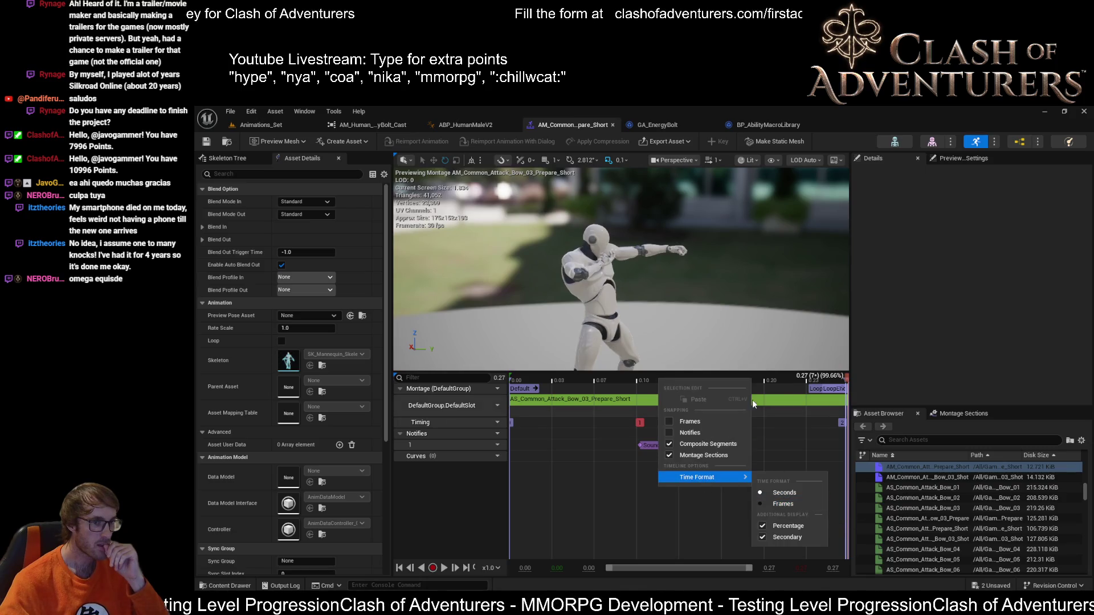
pyautogui.moveTo(848, 274)
pyautogui.mouseDown()
pyautogui.moveTo(998, 288)
pyautogui.moveTo(942, 303)
pyautogui.moveTo(913, 271)
pyautogui.mouseUp()
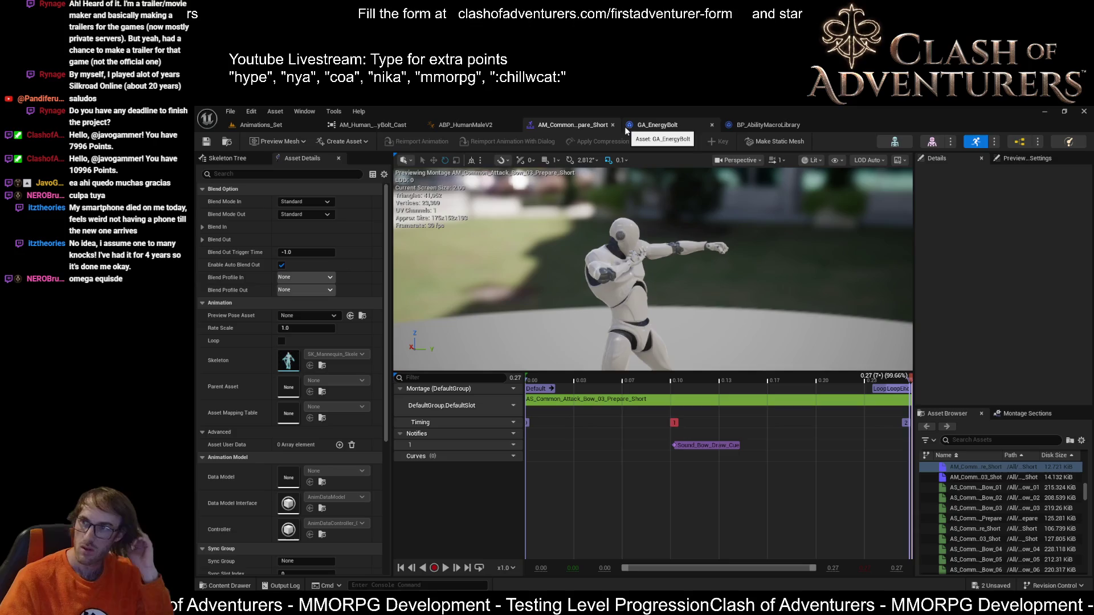
pyautogui.click(479, 125)
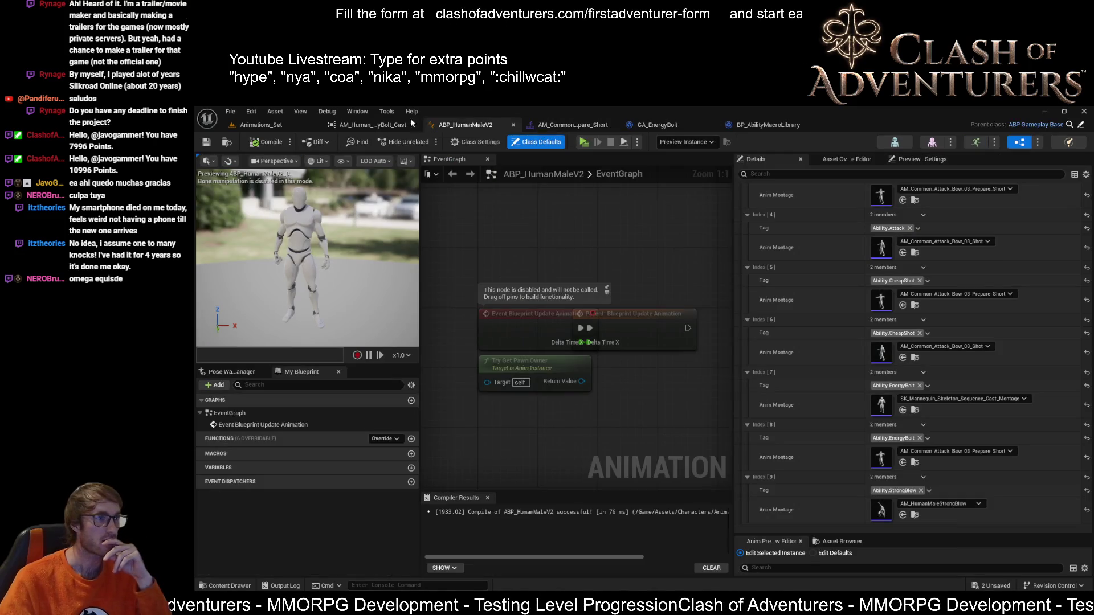
pyautogui.click(387, 125)
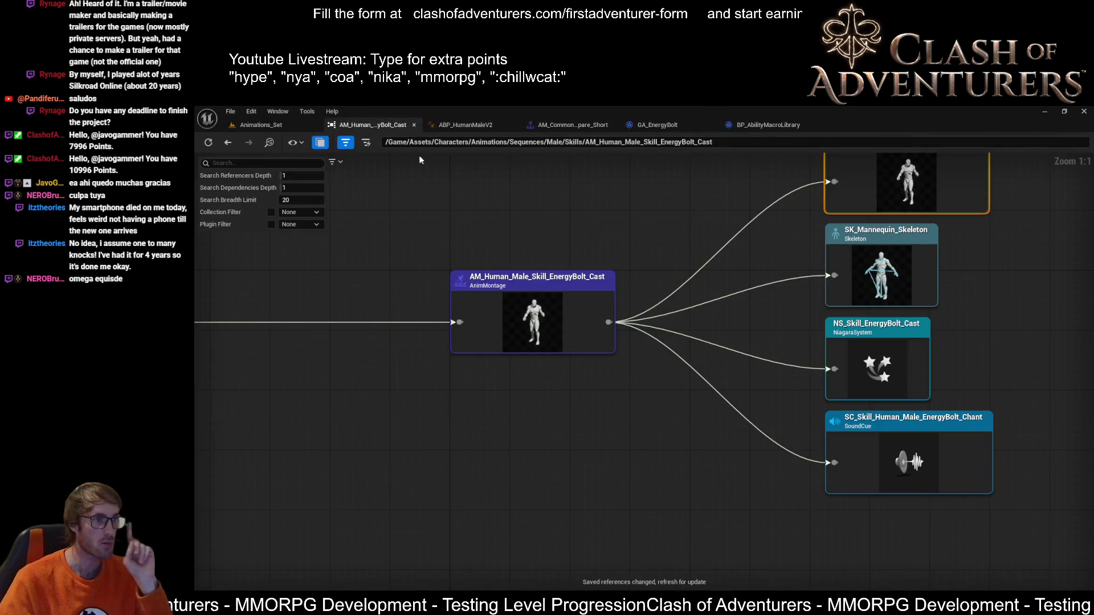
# Step: Close the Energy Bolt cast reference viewer and return to the bow prepare-short montage
pyautogui.click(444, 126)
pyautogui.click(365, 127)
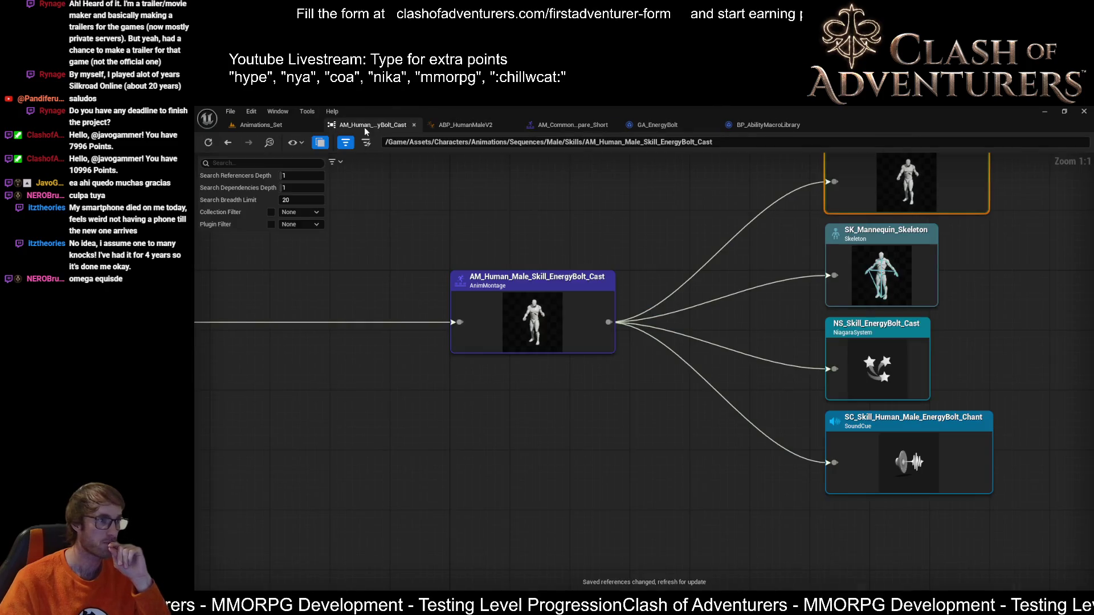
pyautogui.click(413, 125)
pyautogui.click(461, 124)
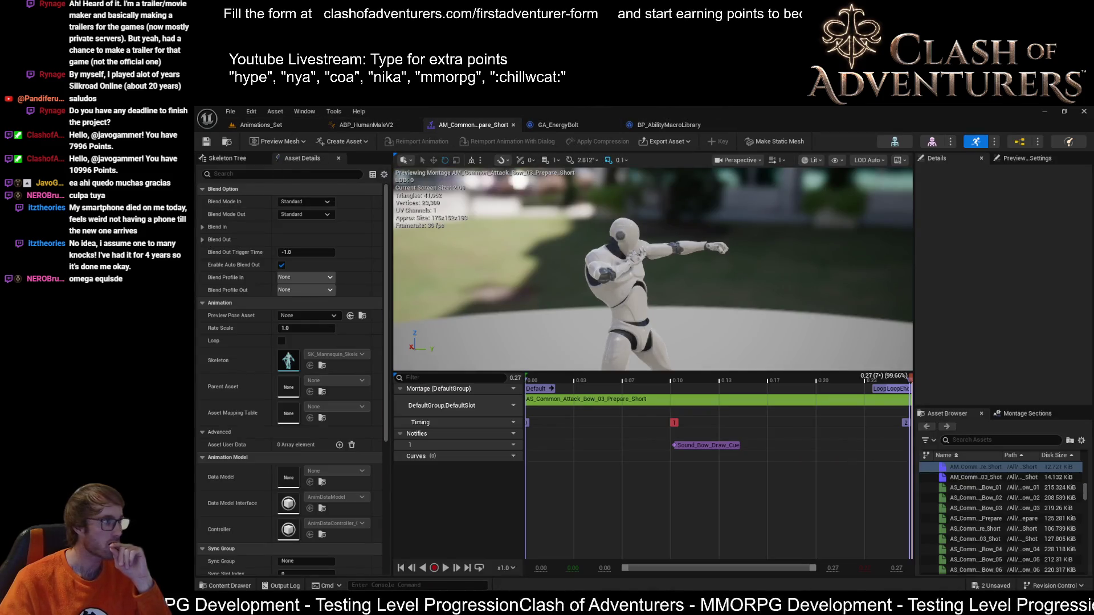
# Step: Assign the shot montage to ABP_HumanMaleV2's second EnergyBolt entry and return to the Animations_Set level
pyautogui.click(366, 125)
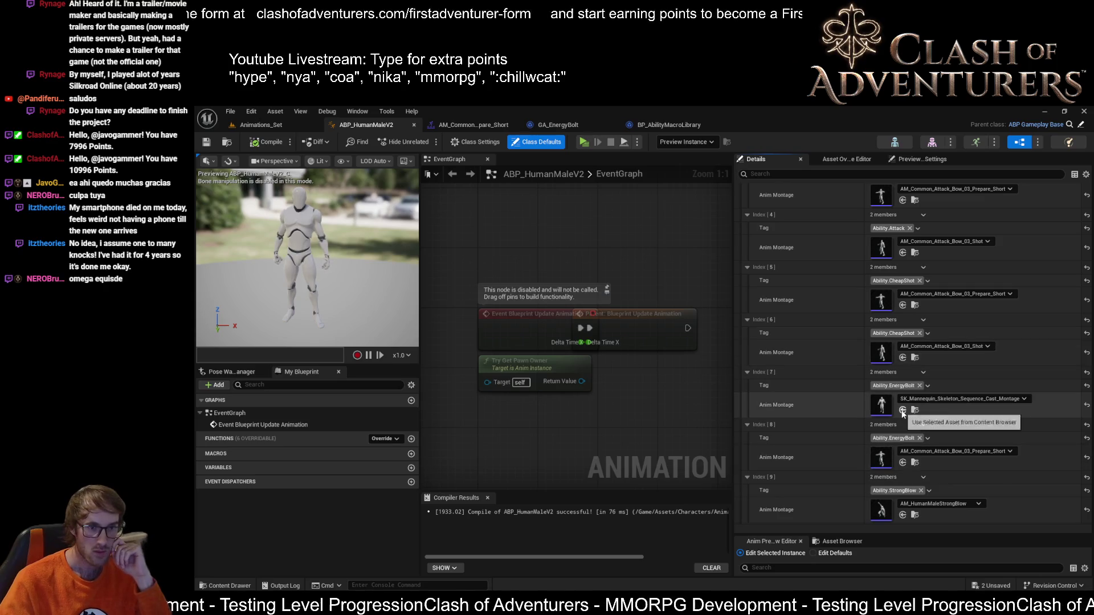
pyautogui.click(903, 462)
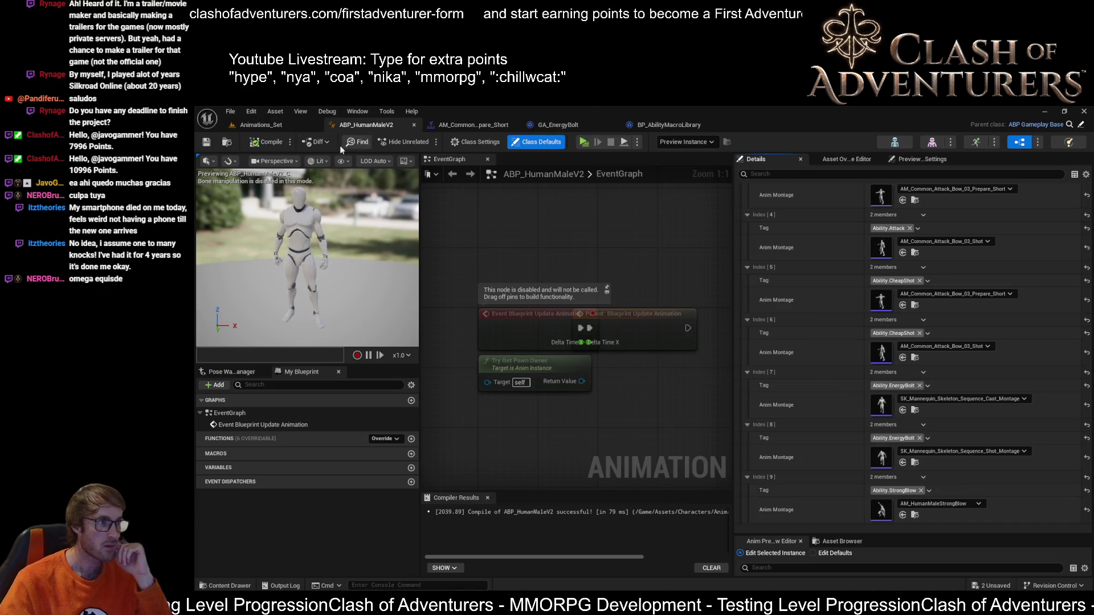
pyautogui.click(274, 126)
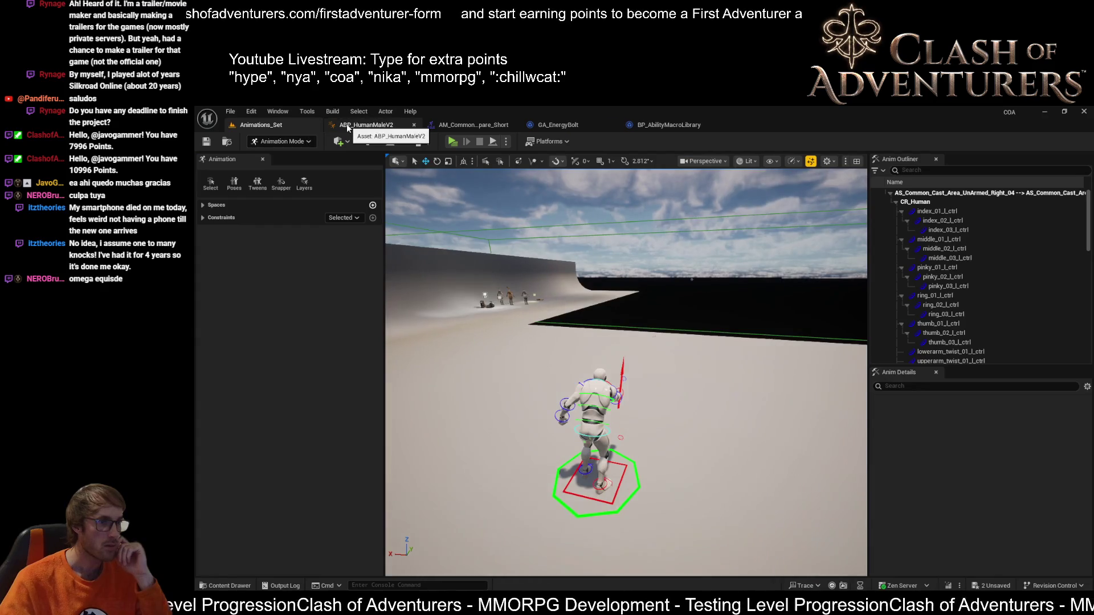
# Step: Save all assets, then set the bow prepare-short montage timeline to snap to and display frames, scrubbing to frame 3
pyautogui.hotkey('ctrl', 'shift', 's')
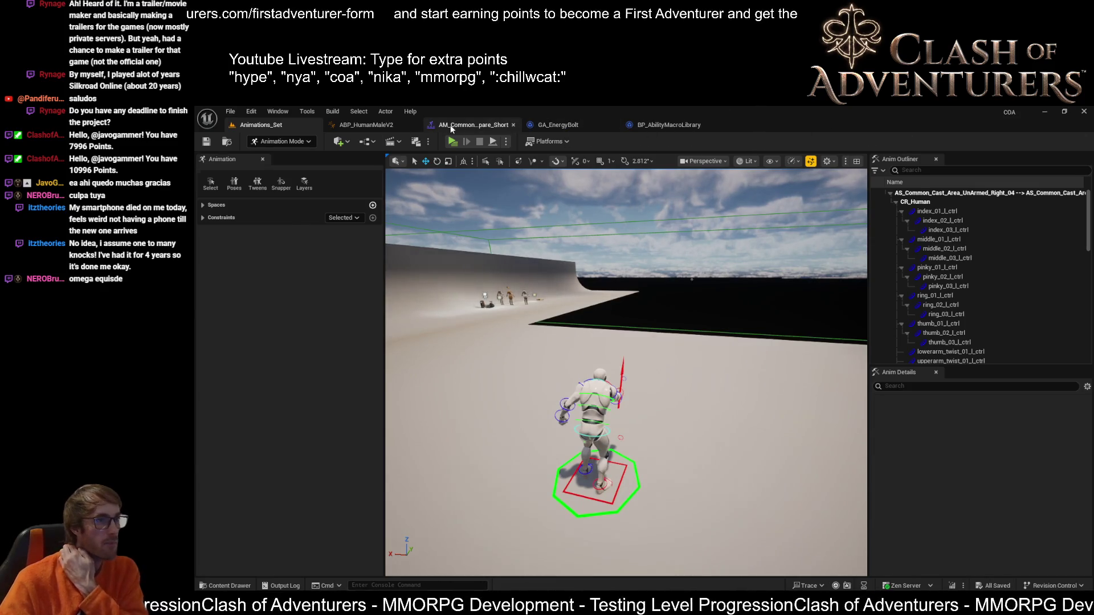
pyautogui.click(474, 125)
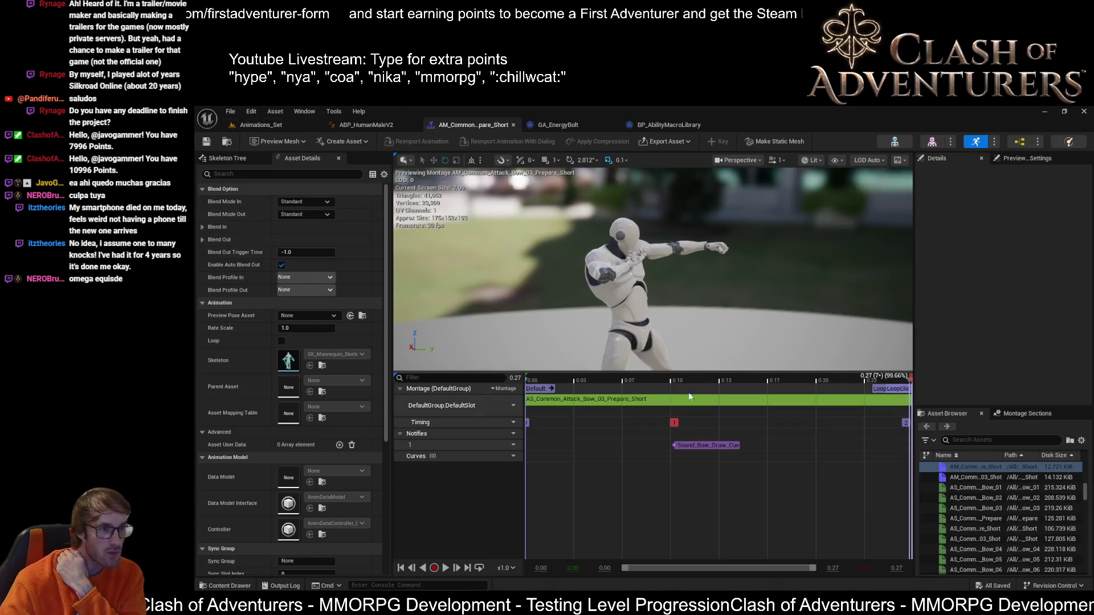
pyautogui.rightClick(622, 385)
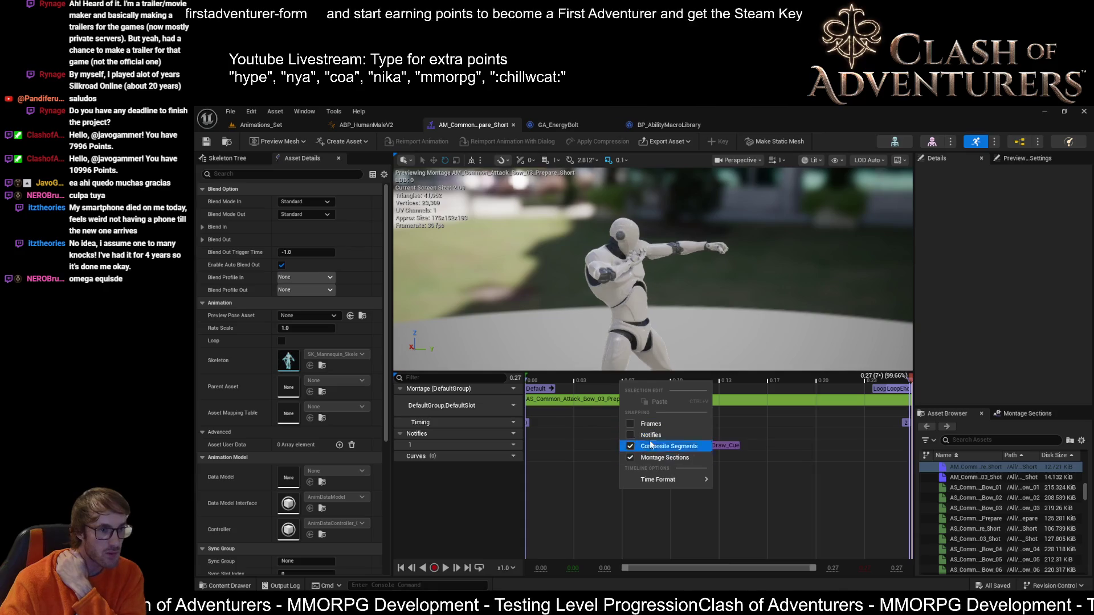
pyautogui.click(631, 425)
pyautogui.moveTo(658, 480)
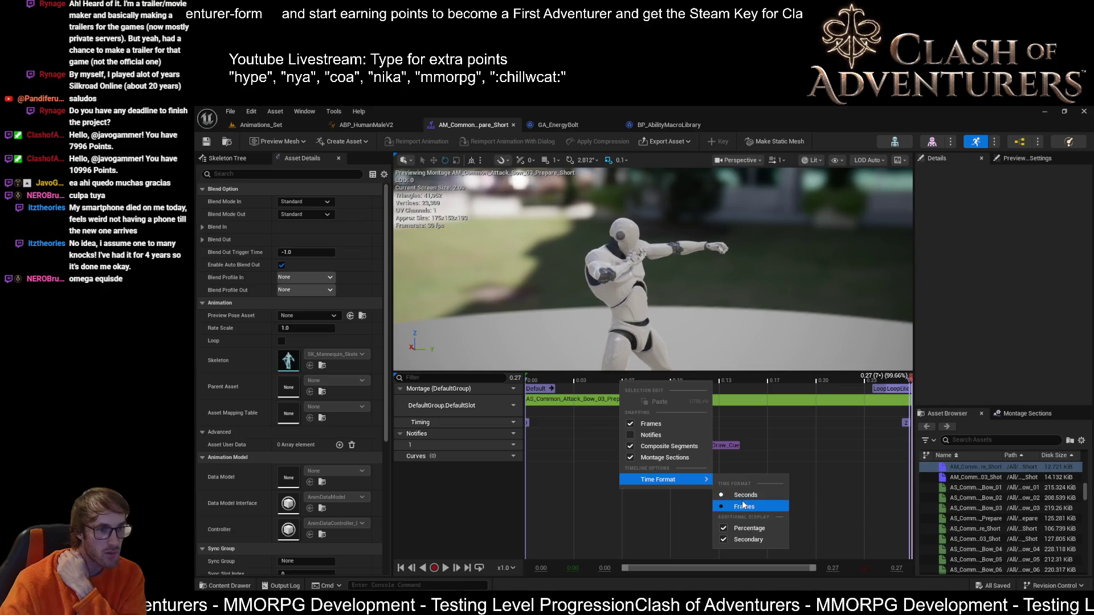
pyautogui.click(744, 506)
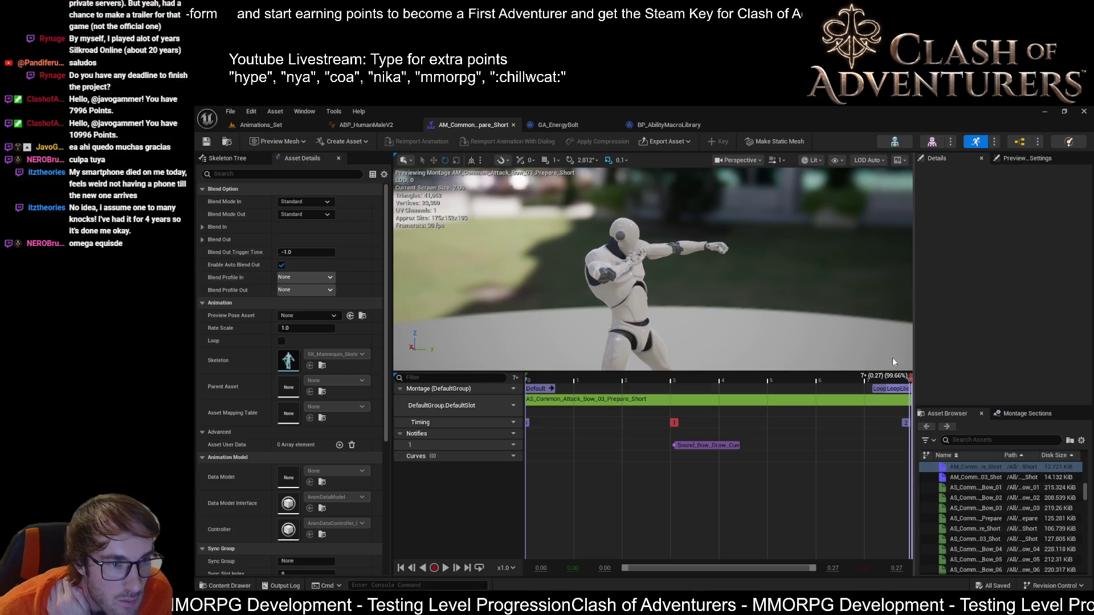
pyautogui.moveTo(872, 378)
pyautogui.mouseDown()
pyautogui.moveTo(675, 377)
pyautogui.moveTo(913, 374)
pyautogui.moveTo(654, 376)
pyautogui.mouseUp()
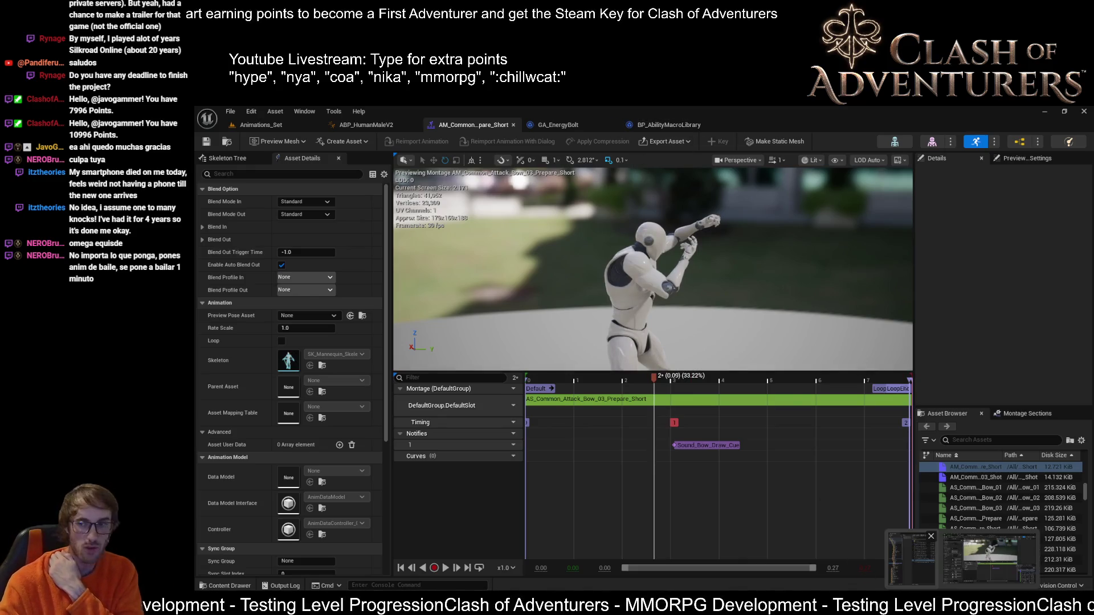
pyautogui.moveTo(308, 315)
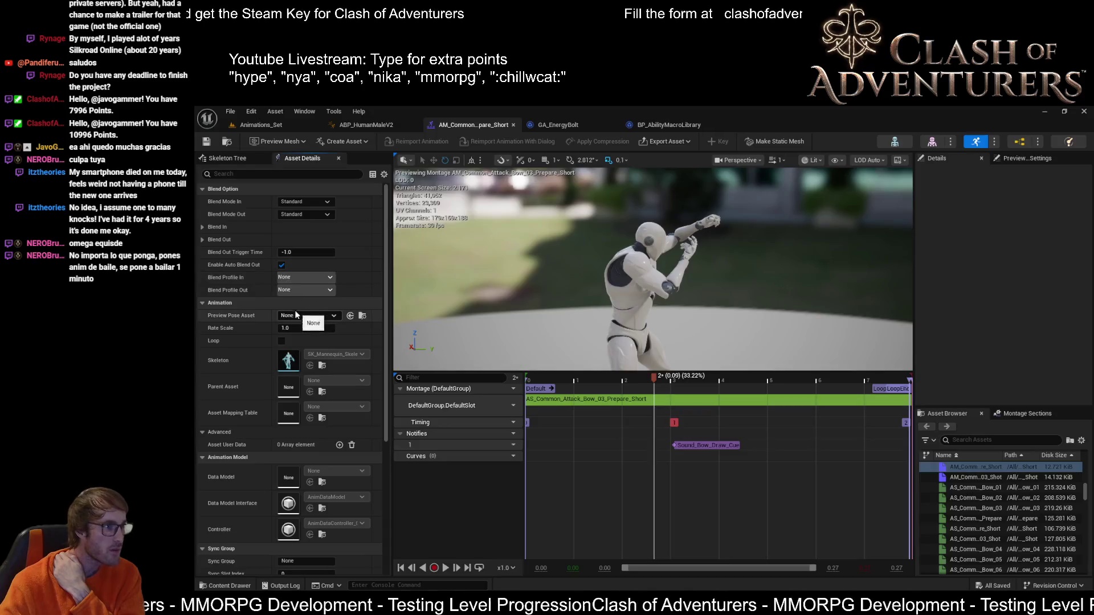
pyautogui.scroll(-2, 303, 317)
pyautogui.scroll(-3, 247, 222)
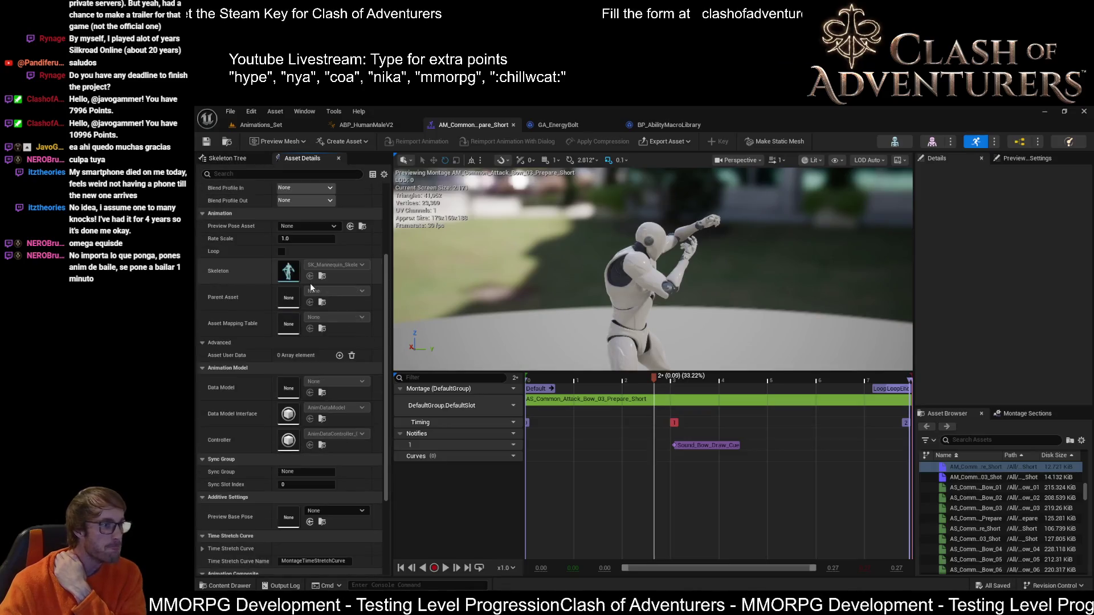
pyautogui.scroll(-3, 248, 222)
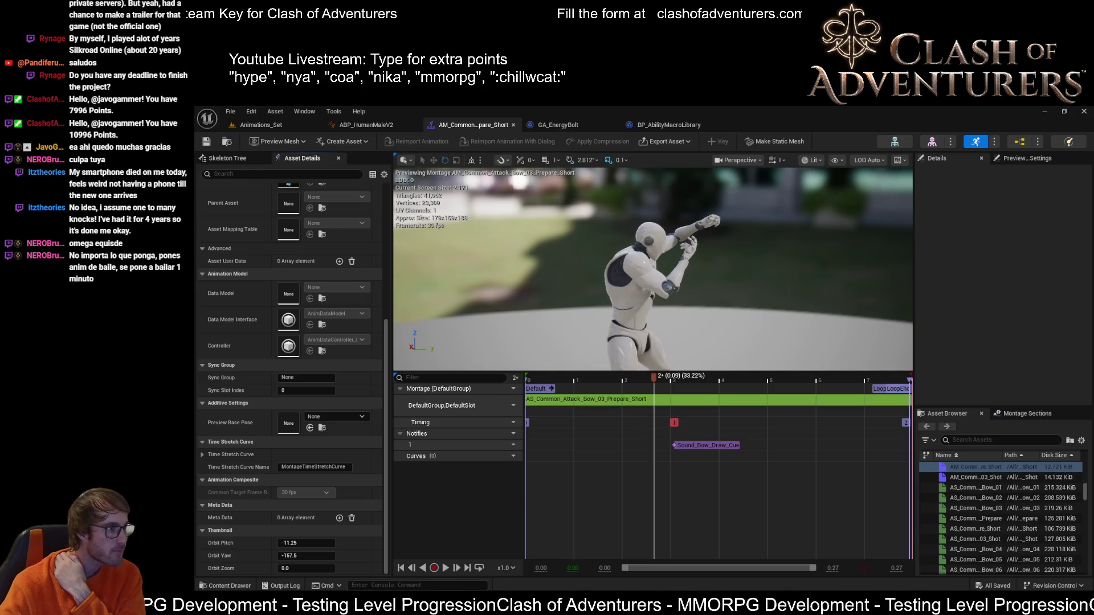
# Step: Open the AS_Common prepare_Short sequence with its timeline in seconds, then return to the Animations_Set level
pyautogui.doubleClick(983, 528)
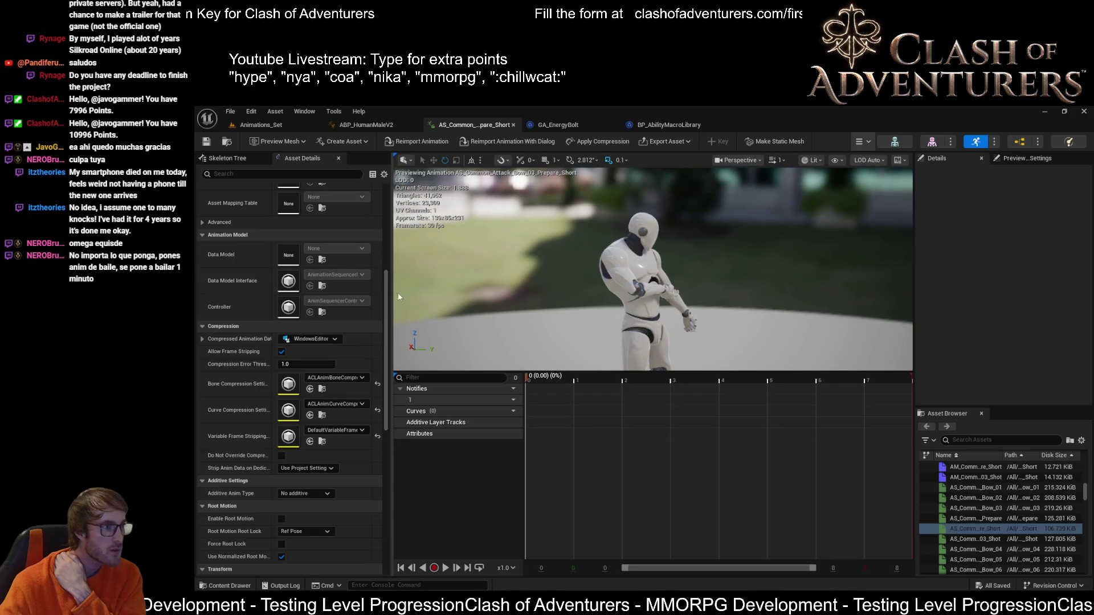
pyautogui.scroll(1, 347, 296)
pyautogui.scroll(1, 351, 300)
pyautogui.scroll(1, 352, 300)
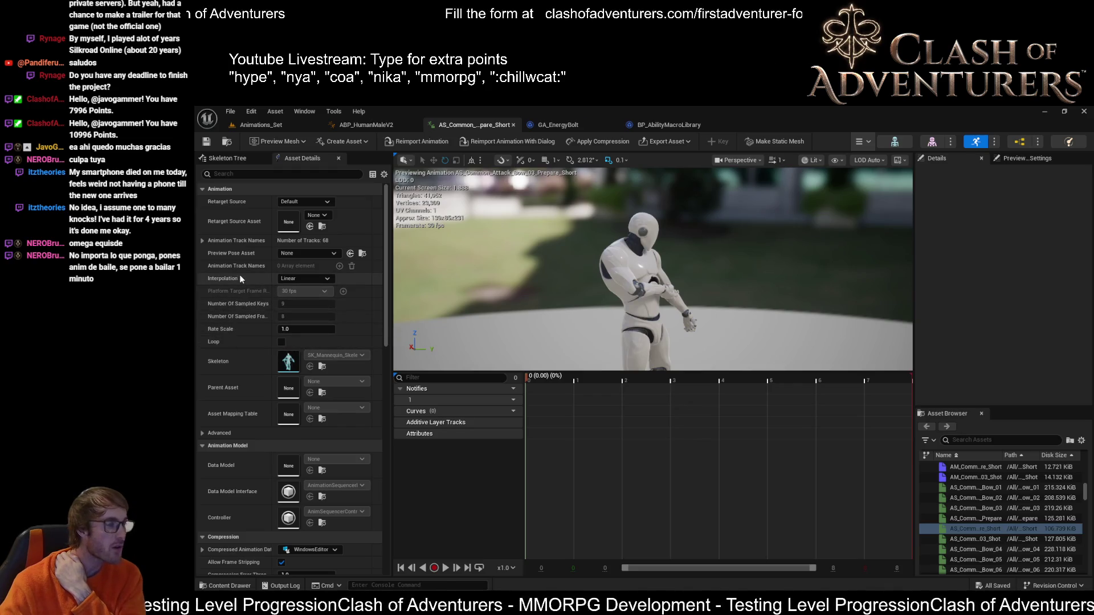
pyautogui.scroll(-2, 242, 270)
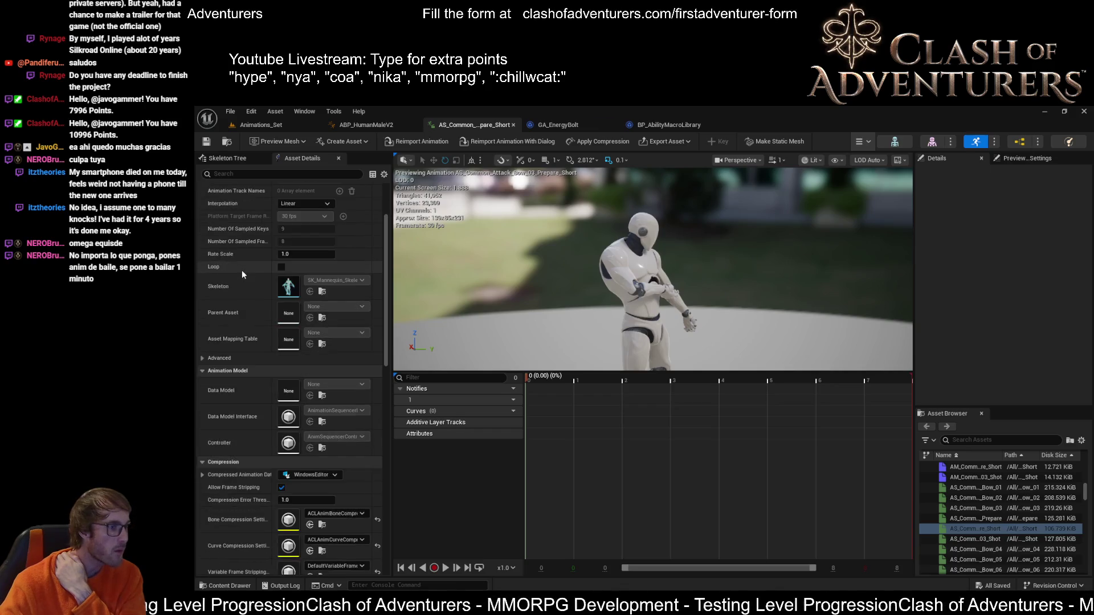
pyautogui.scroll(-2, 242, 271)
pyautogui.scroll(-1, 242, 268)
pyautogui.scroll(-2, 242, 284)
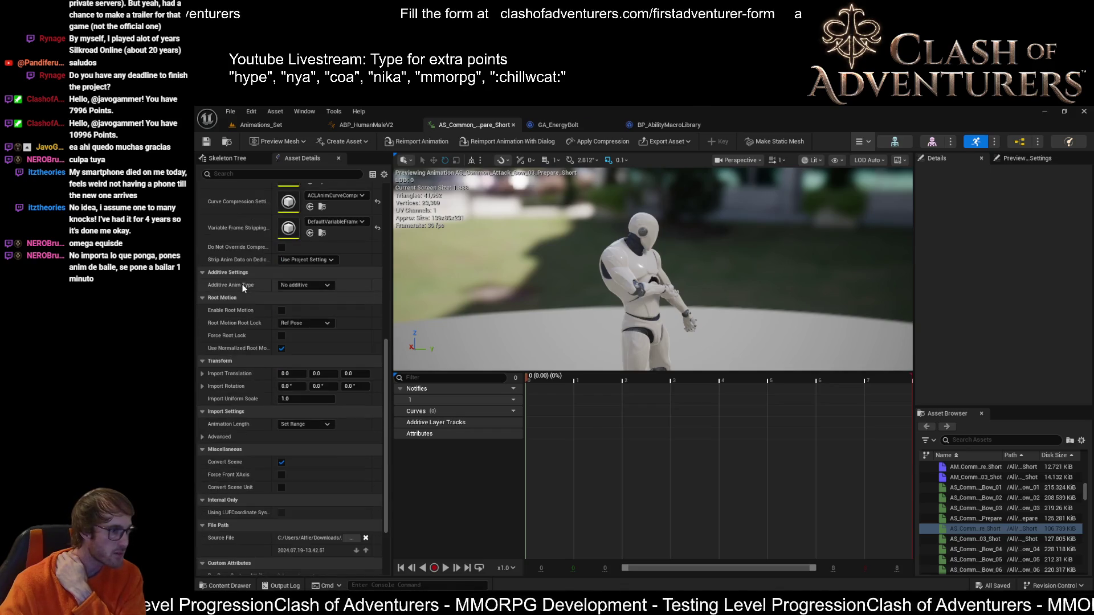
pyautogui.scroll(-2, 243, 283)
pyautogui.scroll(3, 244, 283)
pyautogui.scroll(3, 245, 283)
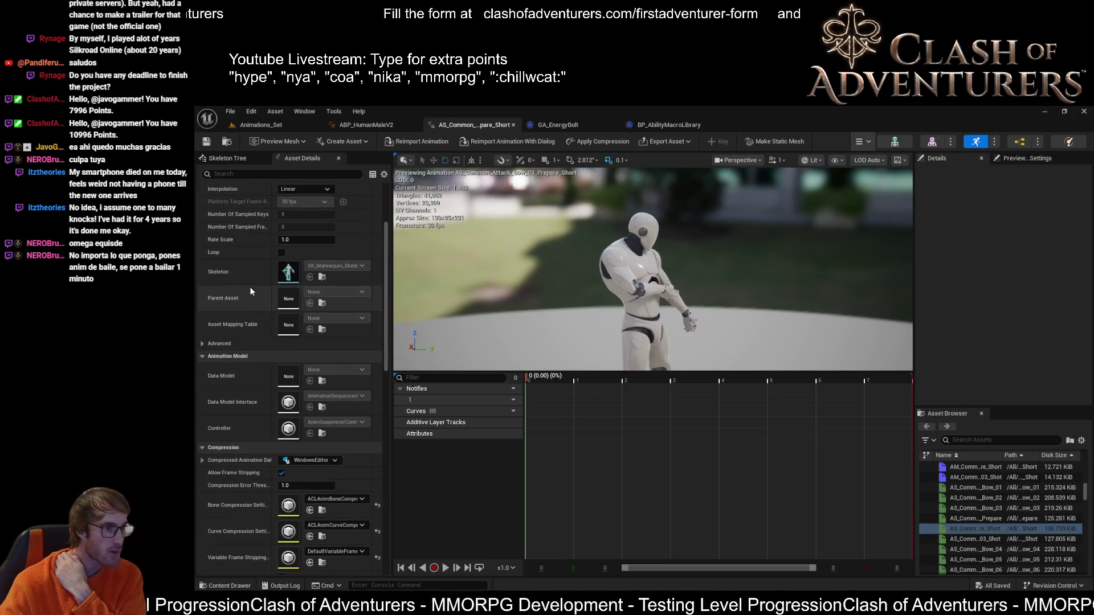
pyautogui.rightClick(701, 379)
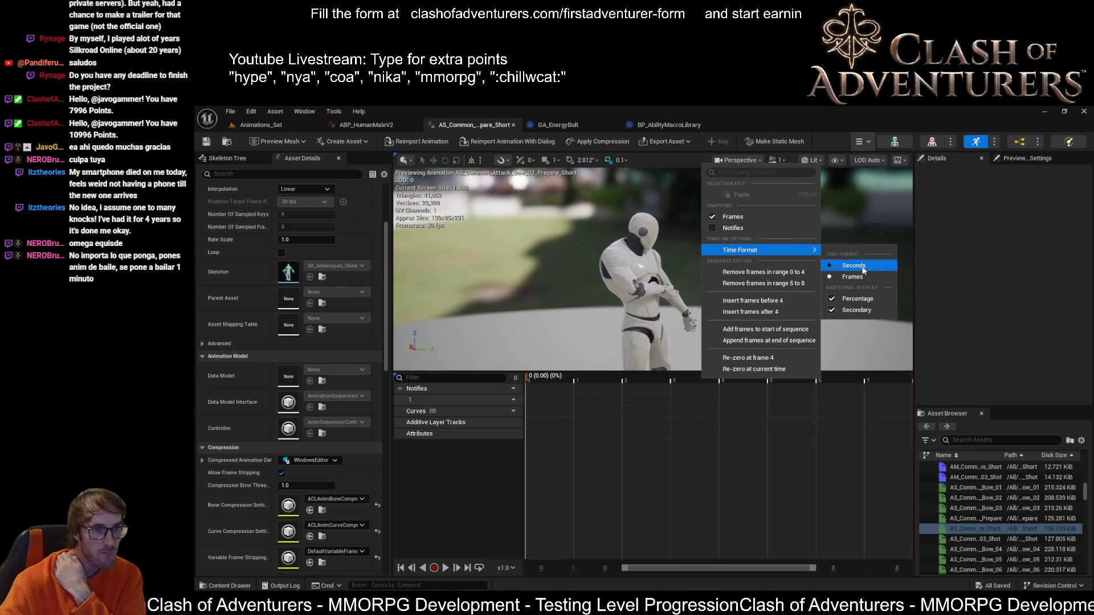
pyautogui.moveTo(740, 249)
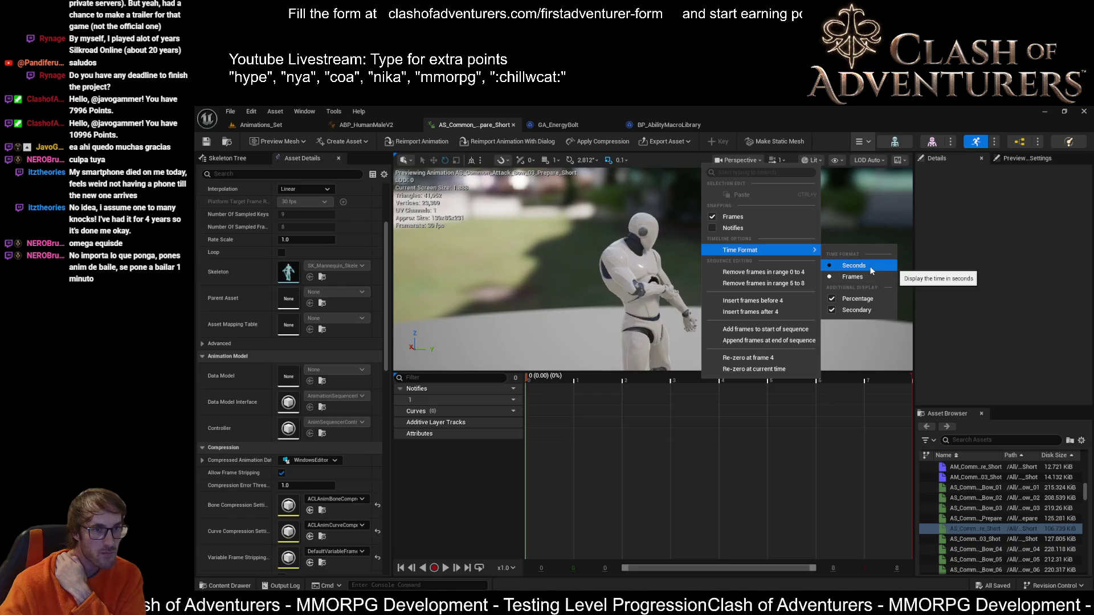
pyautogui.click(854, 267)
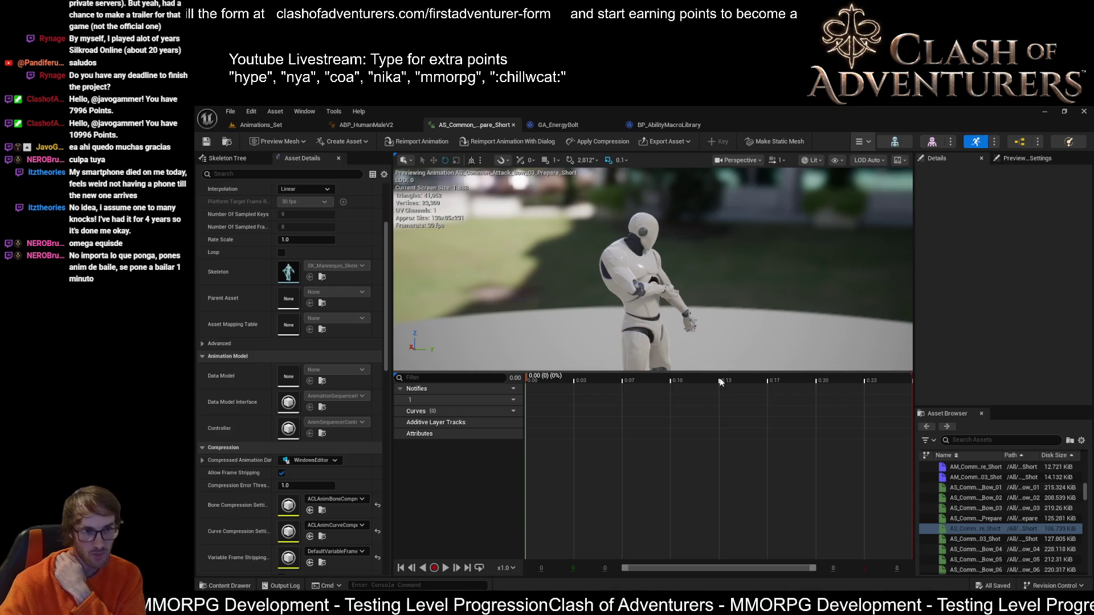
pyautogui.click(281, 126)
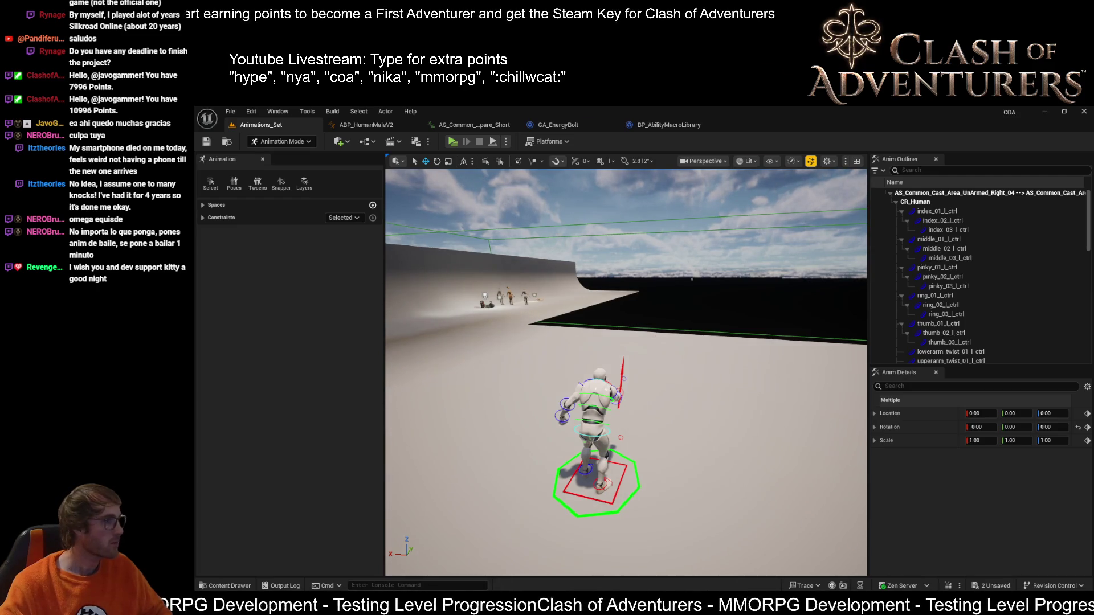
pyautogui.hotkey('ctrl', 's')
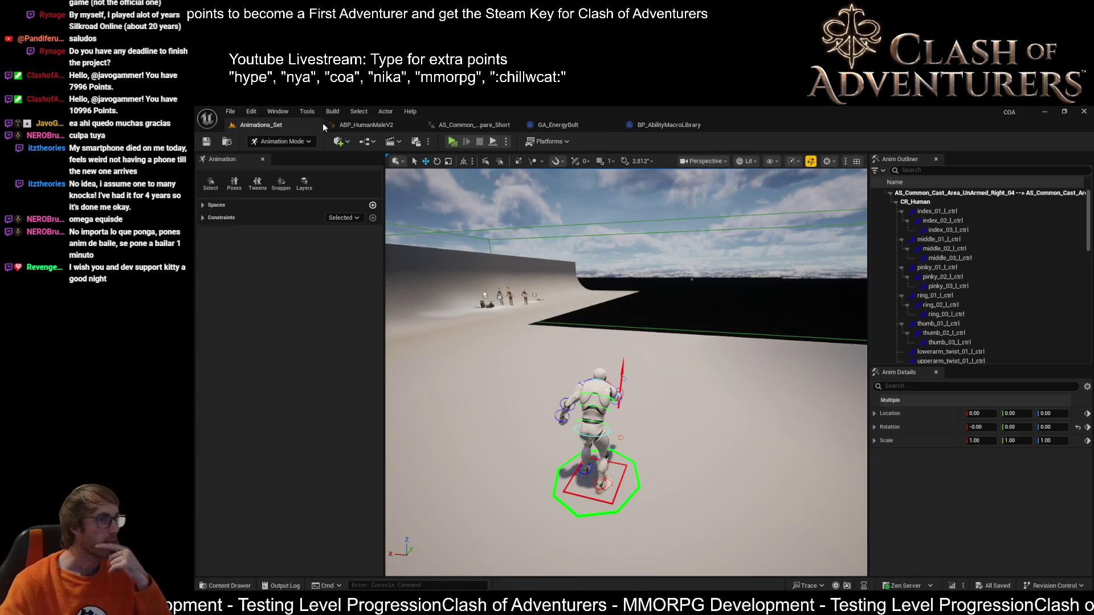
pyautogui.click(443, 123)
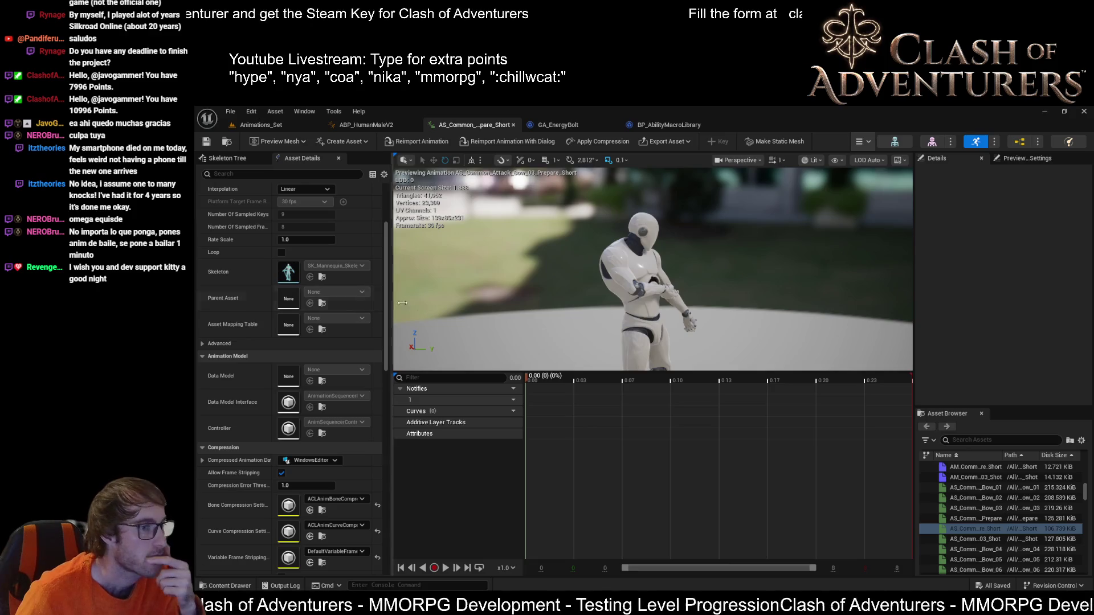
pyautogui.click(256, 125)
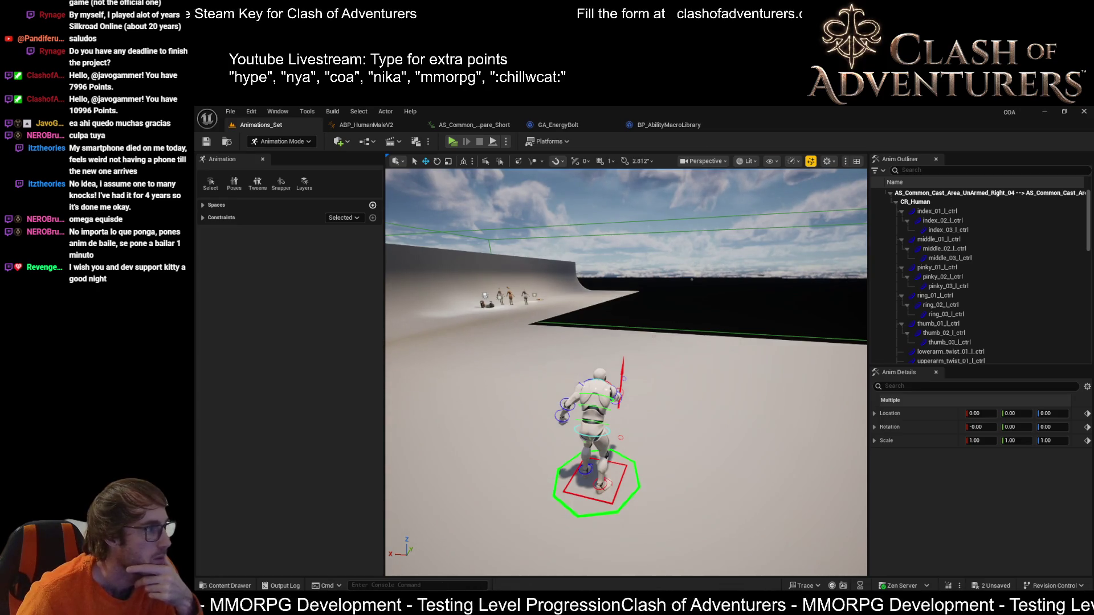
pyautogui.hotkey('ctrl', 'z')
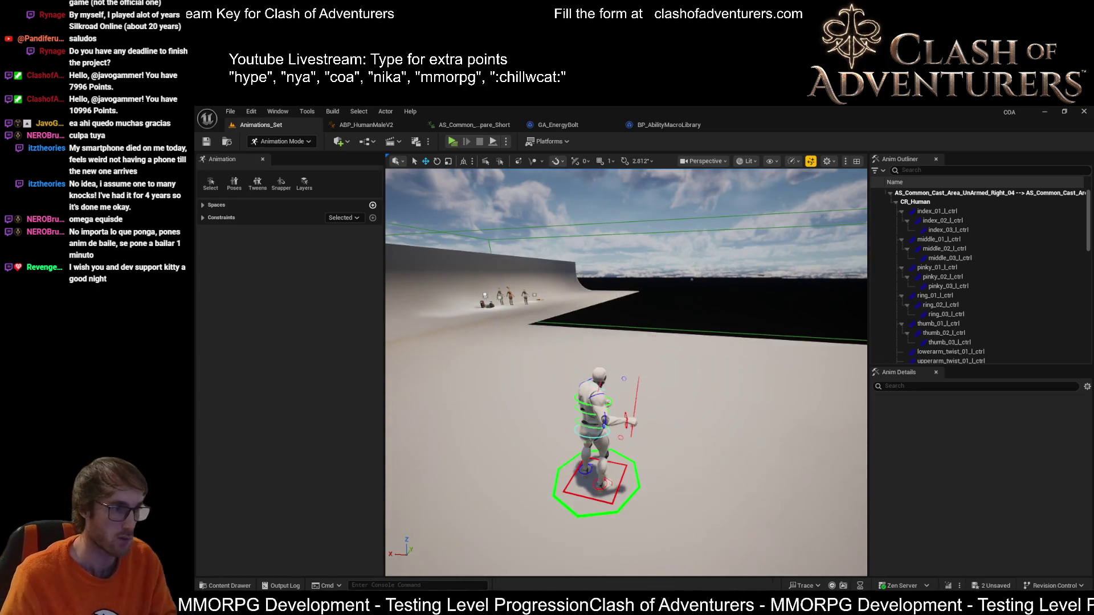
pyautogui.hotkey('ctrl', 'z')
pyautogui.hotkey('ctrl', 'z')
pyautogui.hotkey('ctrl', 'z')
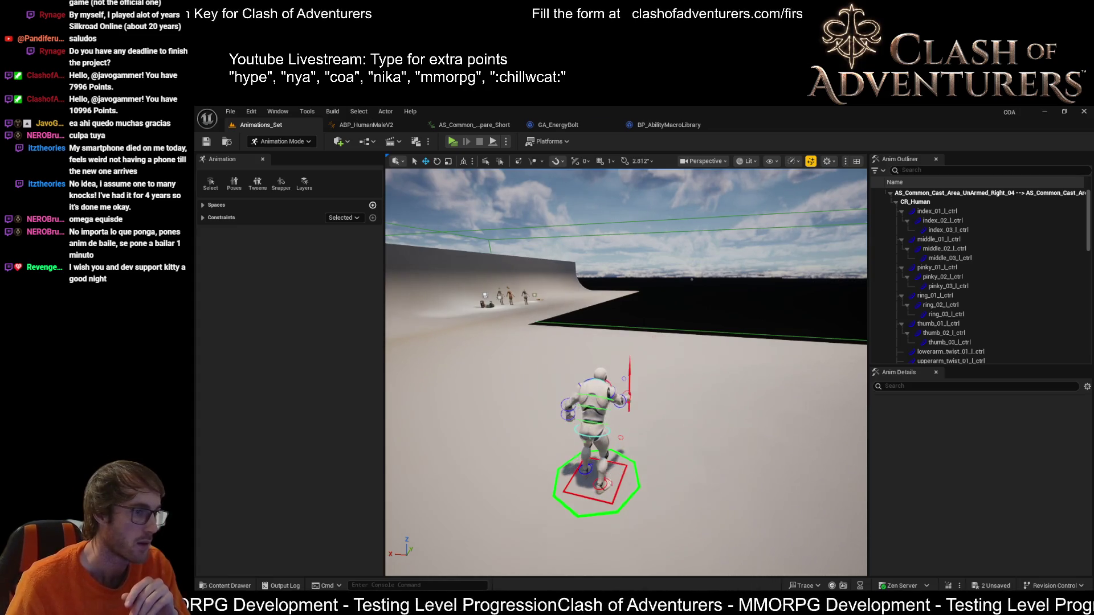
pyautogui.hotkey('ctrl', 'z')
pyautogui.hotkey('ctrl', 'z')
pyautogui.hotkey('ctrl', 'z')
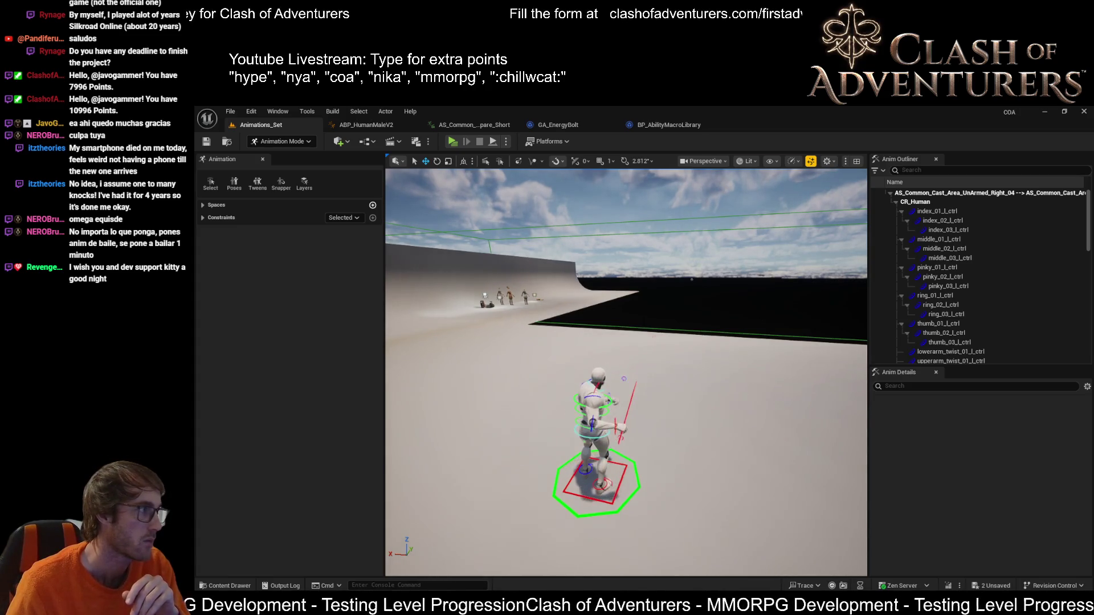
pyautogui.hotkey('ctrl', 'y')
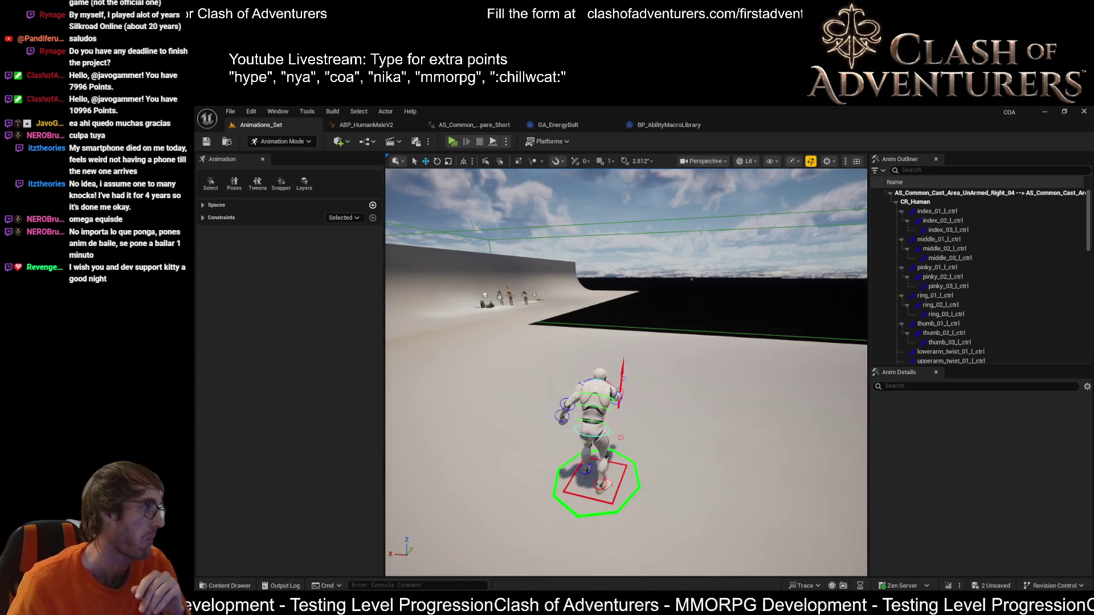
pyautogui.hotkey('ctrl', 'z')
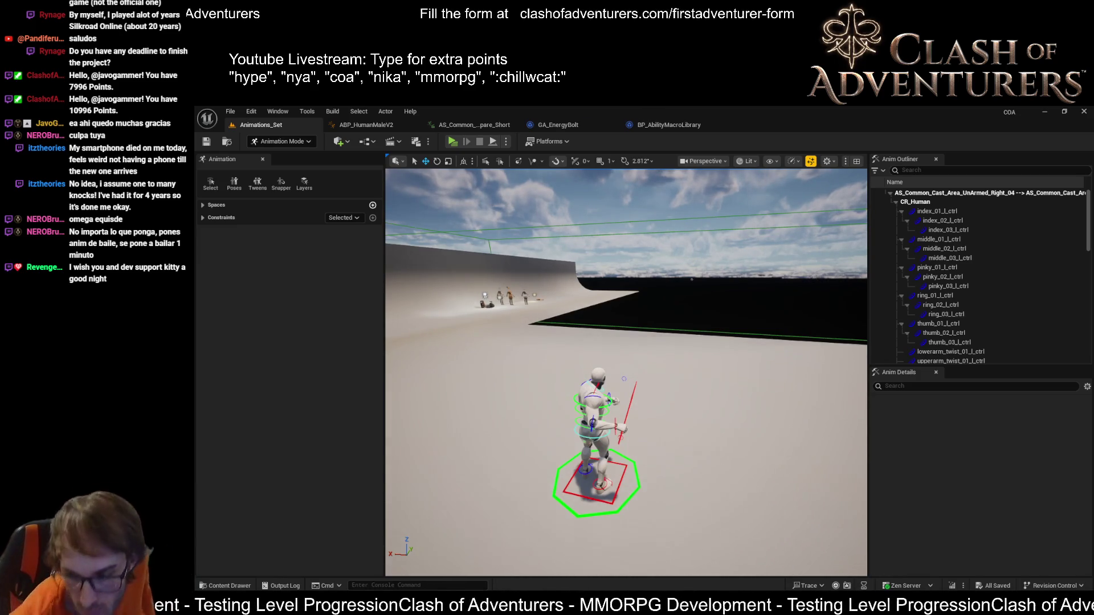
pyautogui.hotkey('ctrl', 'z')
pyautogui.hotkey('ctrl', 'y')
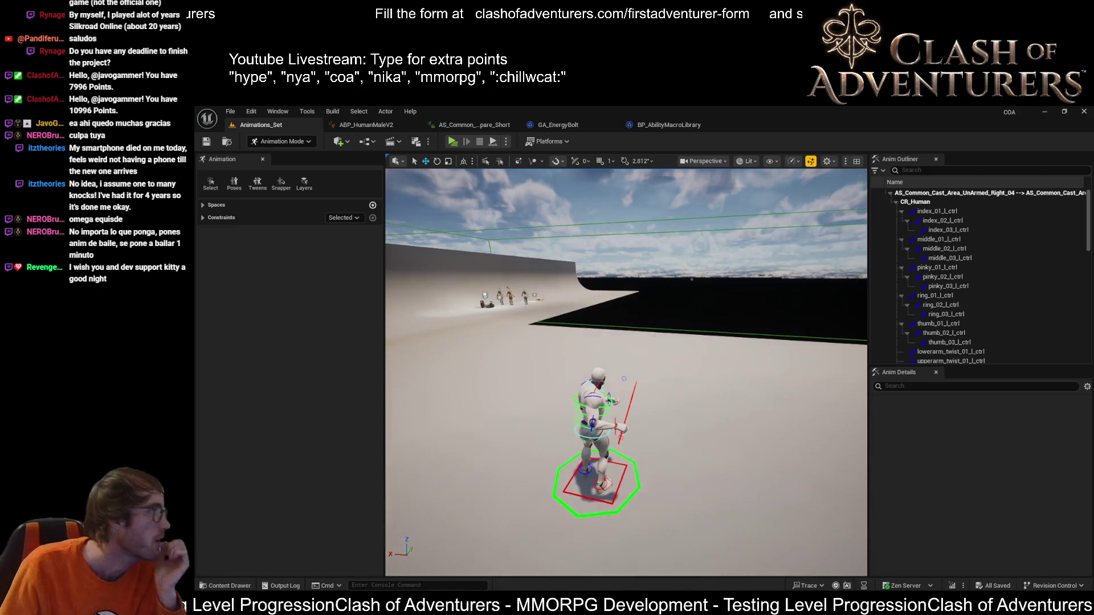
# Step: Switch through the open asset editors to ABP_HumanMaleV2 and recompile it
pyautogui.click(594, 126)
pyautogui.click(657, 125)
pyautogui.click(474, 125)
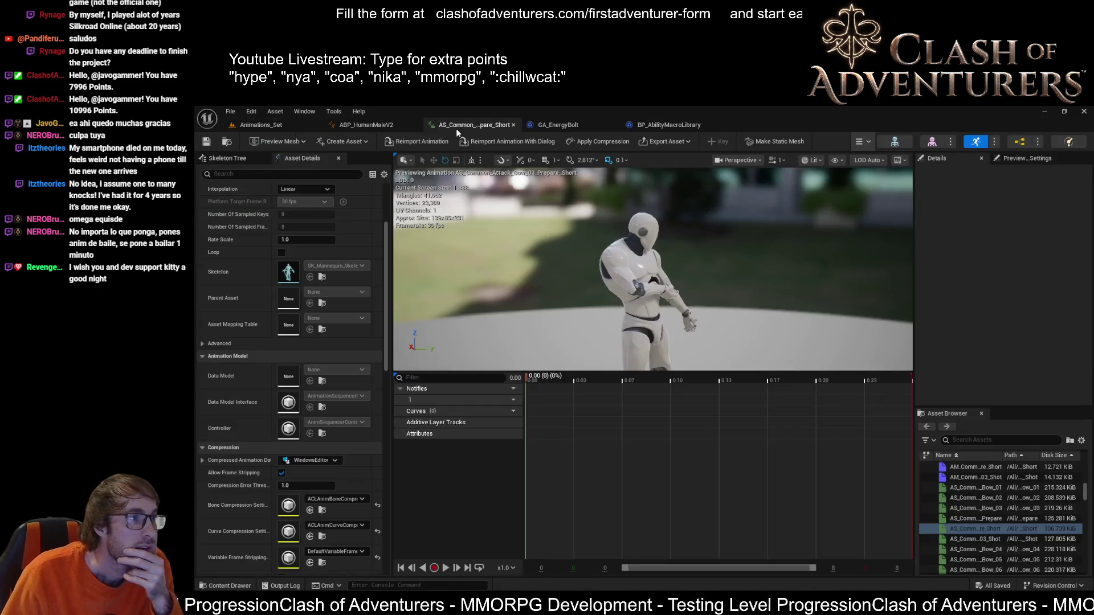
pyautogui.click(368, 126)
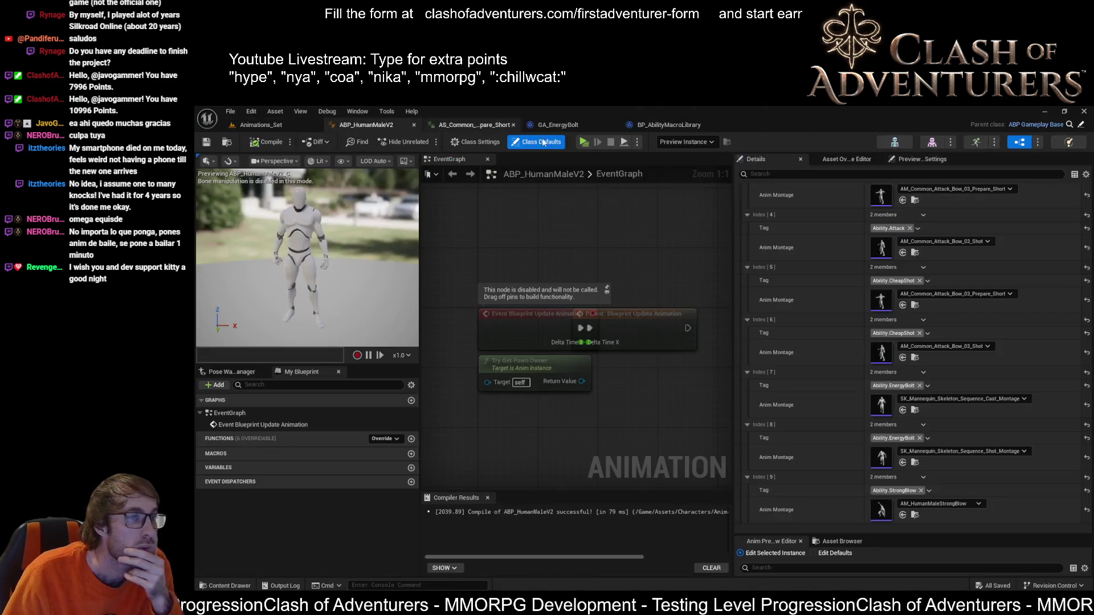
pyautogui.click(267, 142)
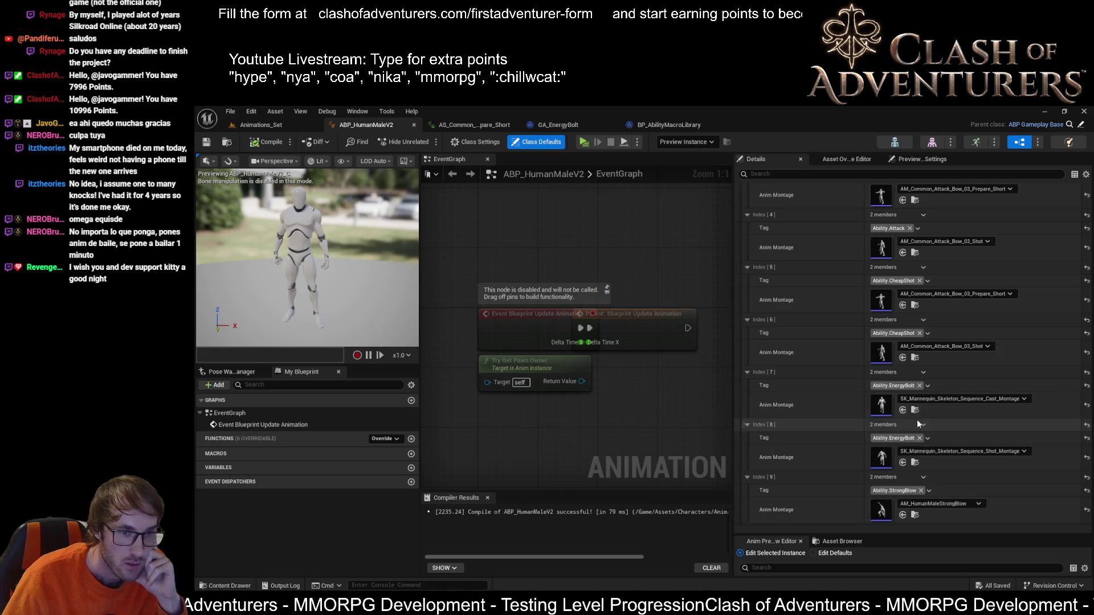
# Step: Open the Energy Bolt shot montage and show its timeline in frames with playback stopped
pyautogui.doubleClick(906, 451)
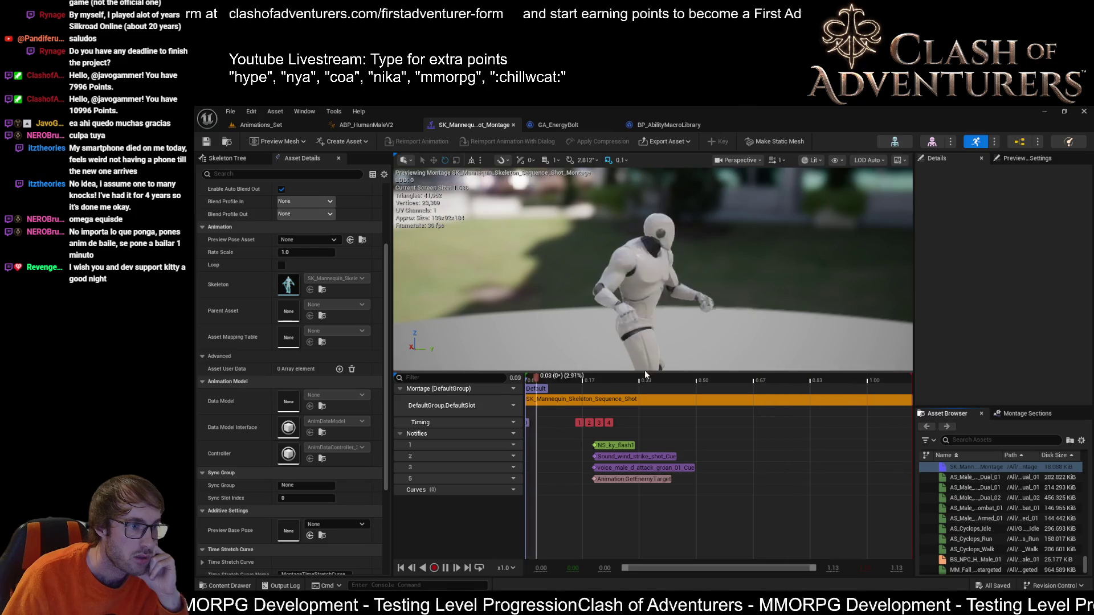
pyautogui.rightClick(647, 385)
pyautogui.moveTo(686, 480)
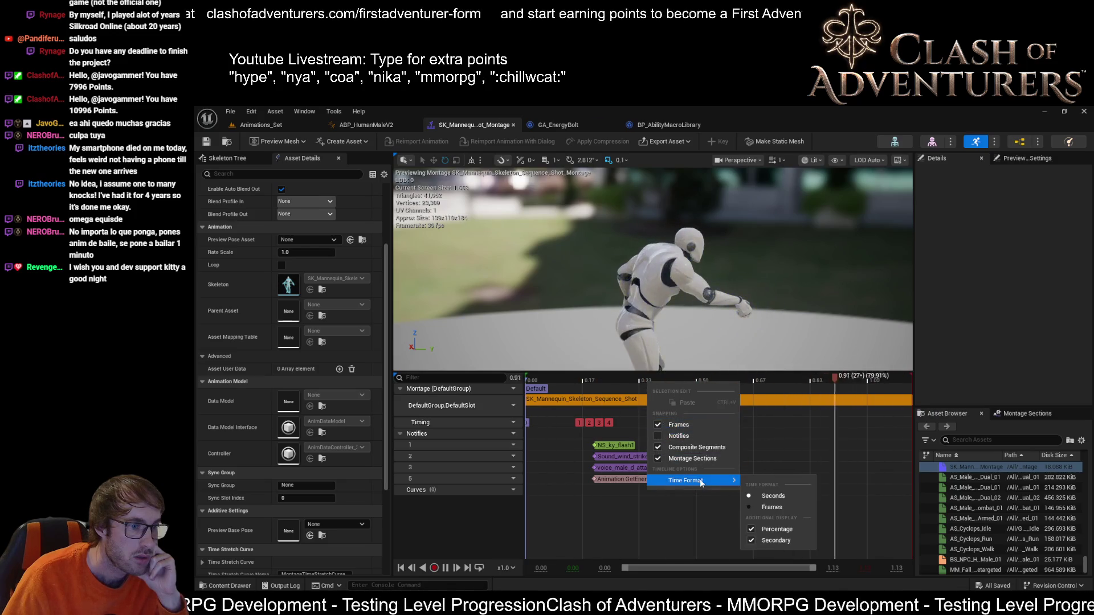
pyautogui.click(765, 507)
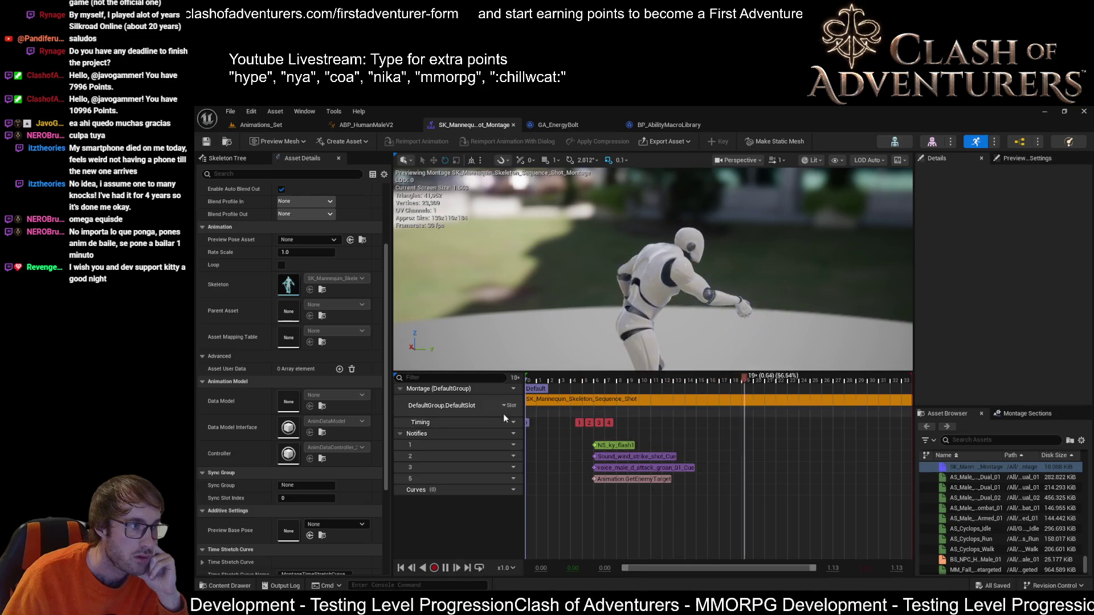
pyautogui.click(445, 568)
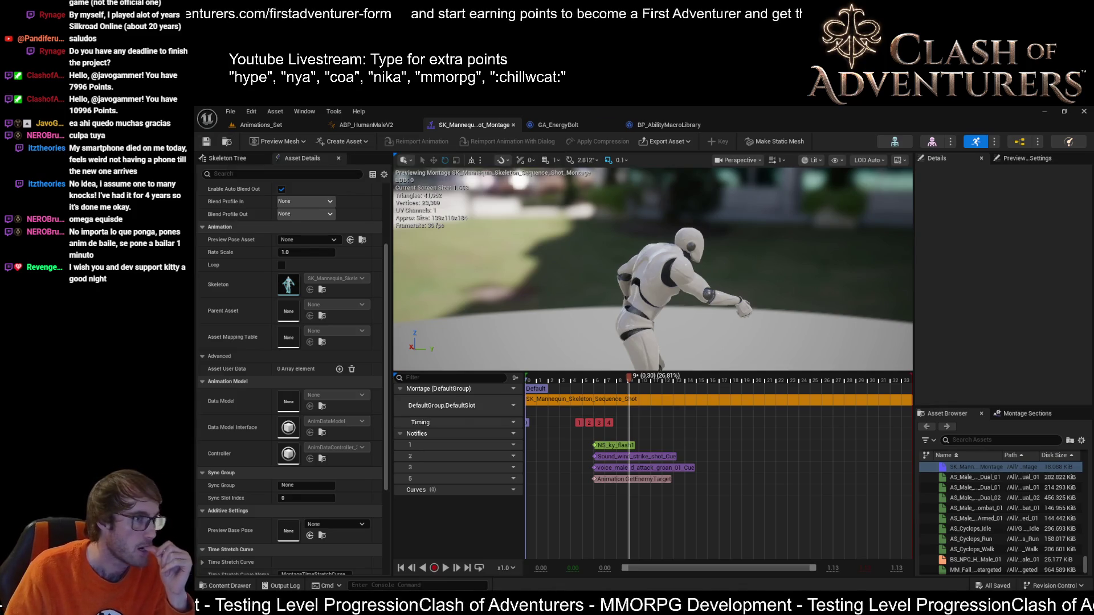
# Step: Inspect the underlying shot sequence, return to the montage, and open the reference viewer for SK_Mannequin_Skeleton_Sequence_Shot
pyautogui.doubleClick(846, 399)
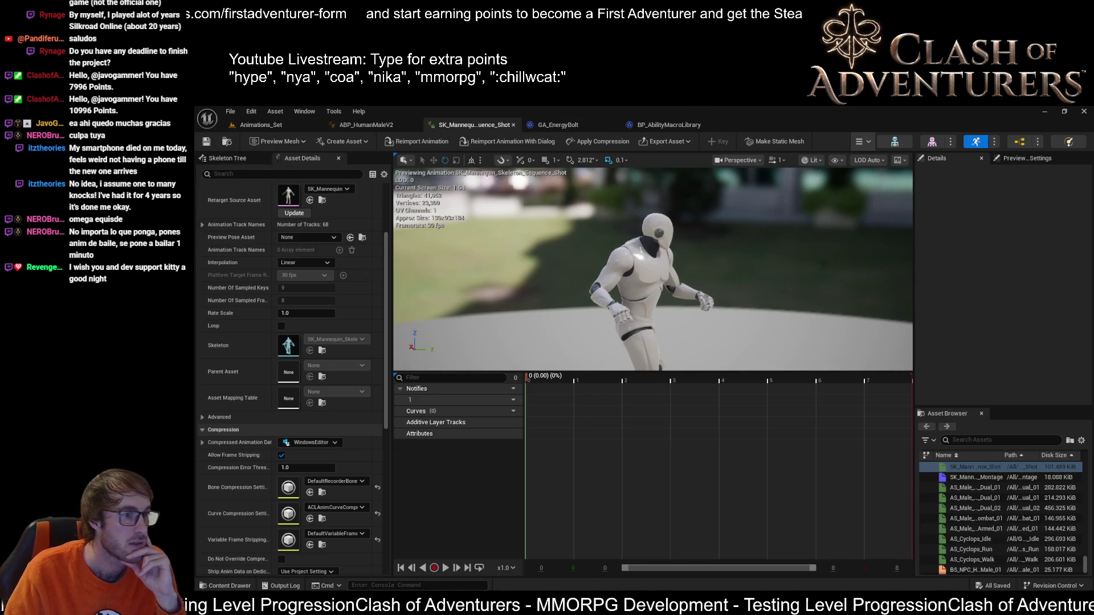
pyautogui.hotkey('alt', 'Left')
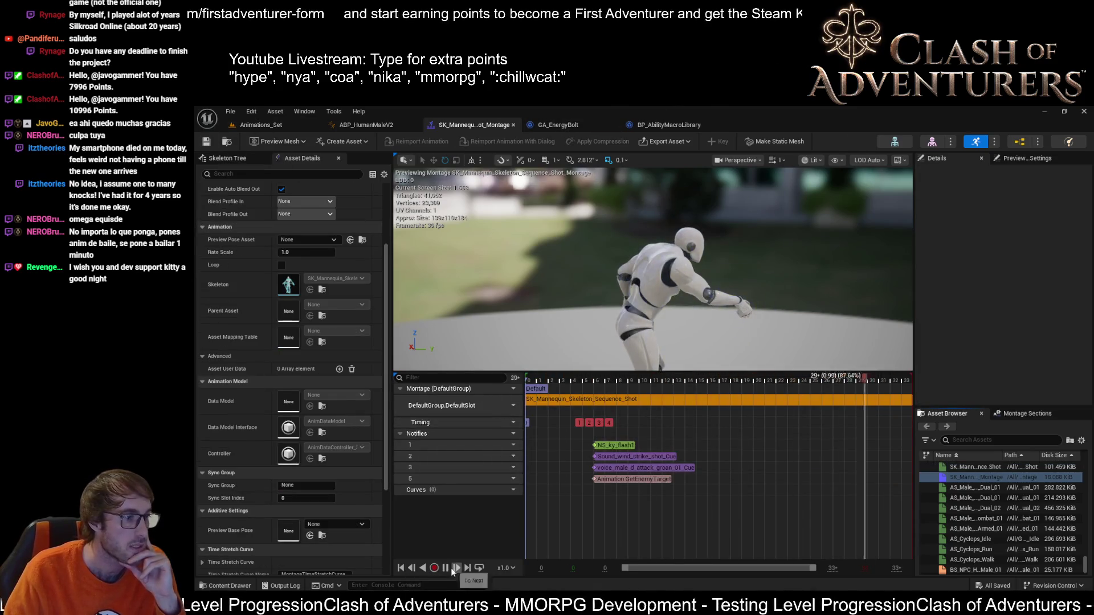
pyautogui.click(445, 568)
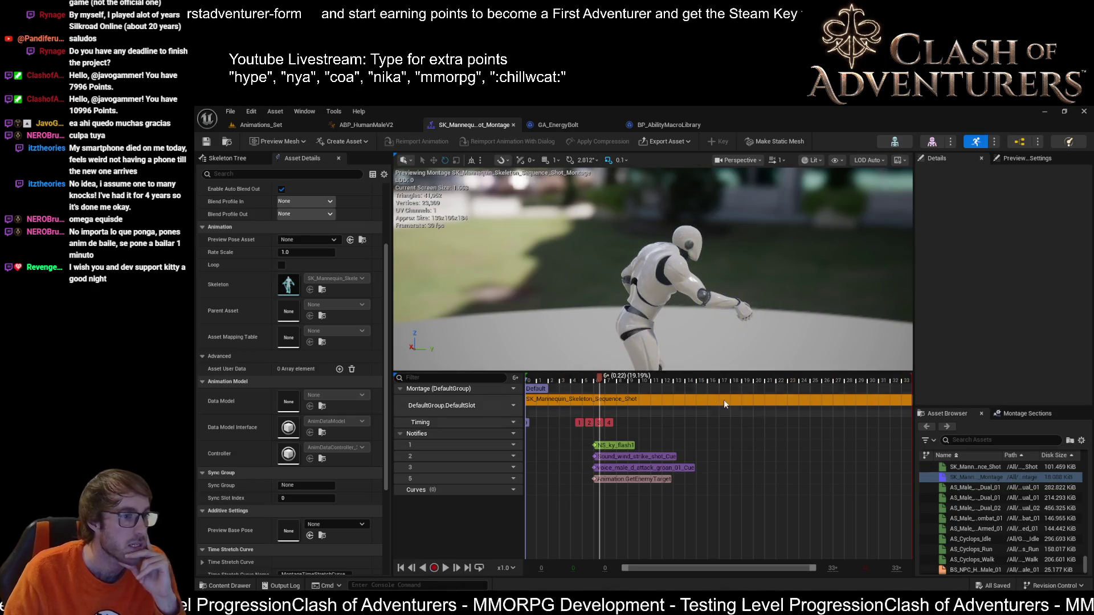
pyautogui.scroll(3, 346, 253)
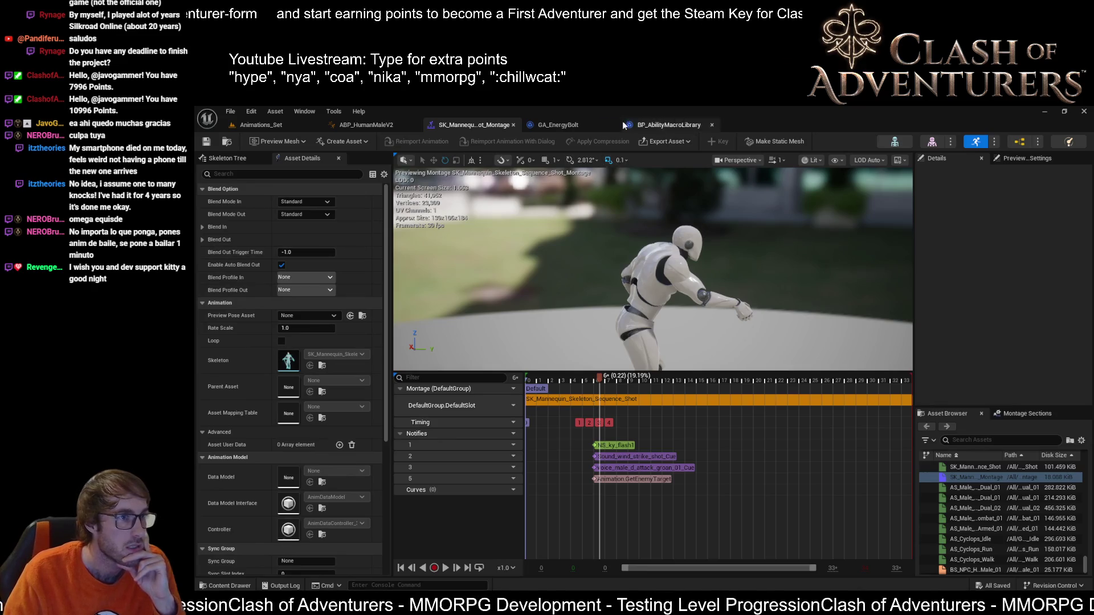
pyautogui.click(514, 125)
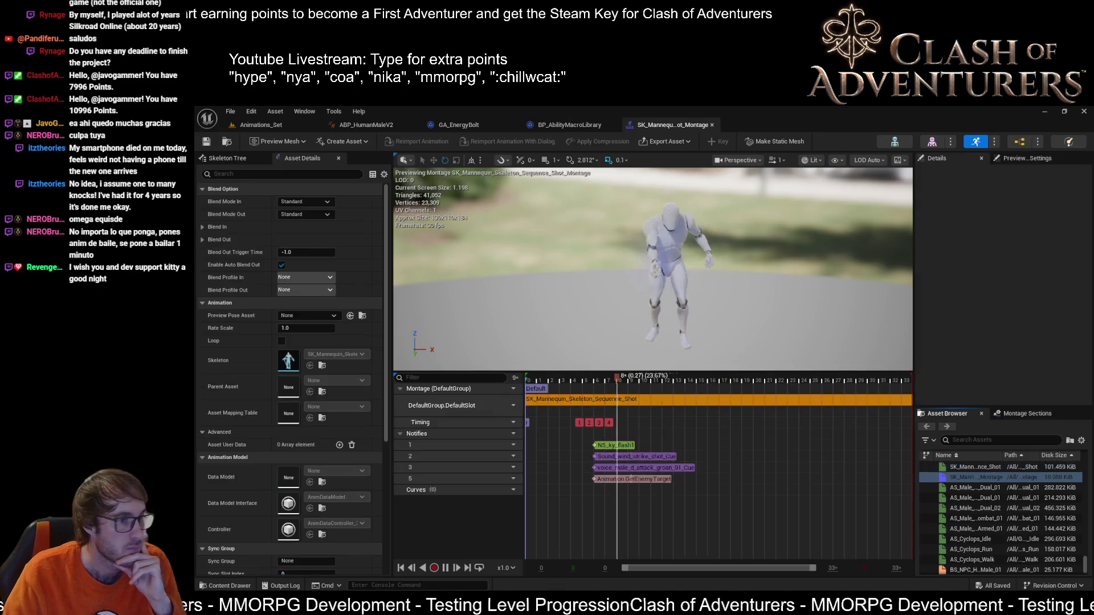
pyautogui.press('Down')
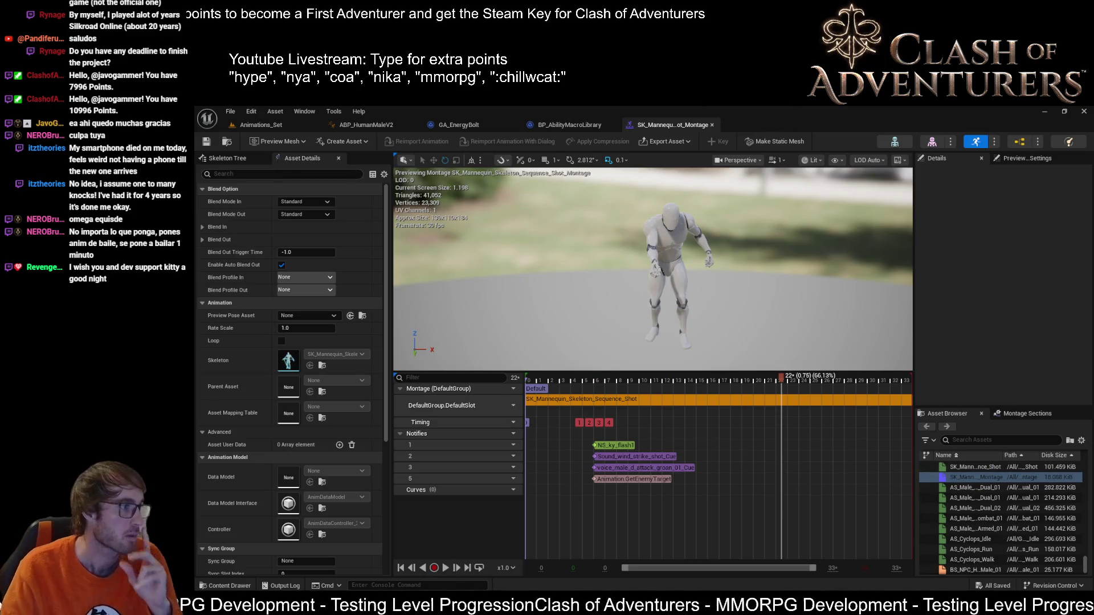
pyautogui.hotkey('alt', 'shift', 'r')
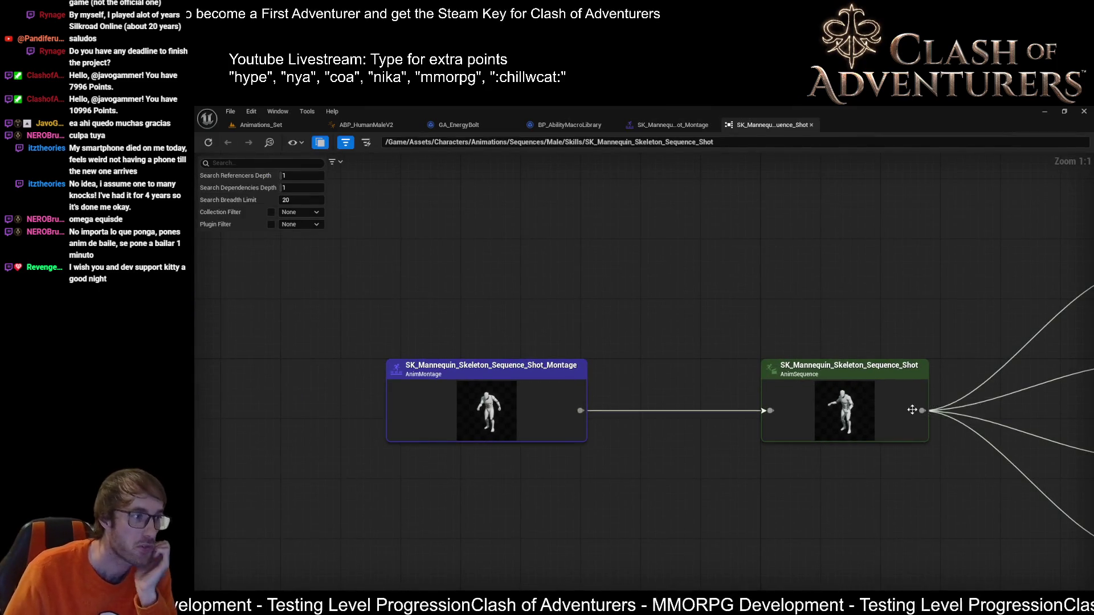
# Step: Back in the shot montage editor, review the skeleton tree, asset details, preview settings and asset actions
pyautogui.click(670, 125)
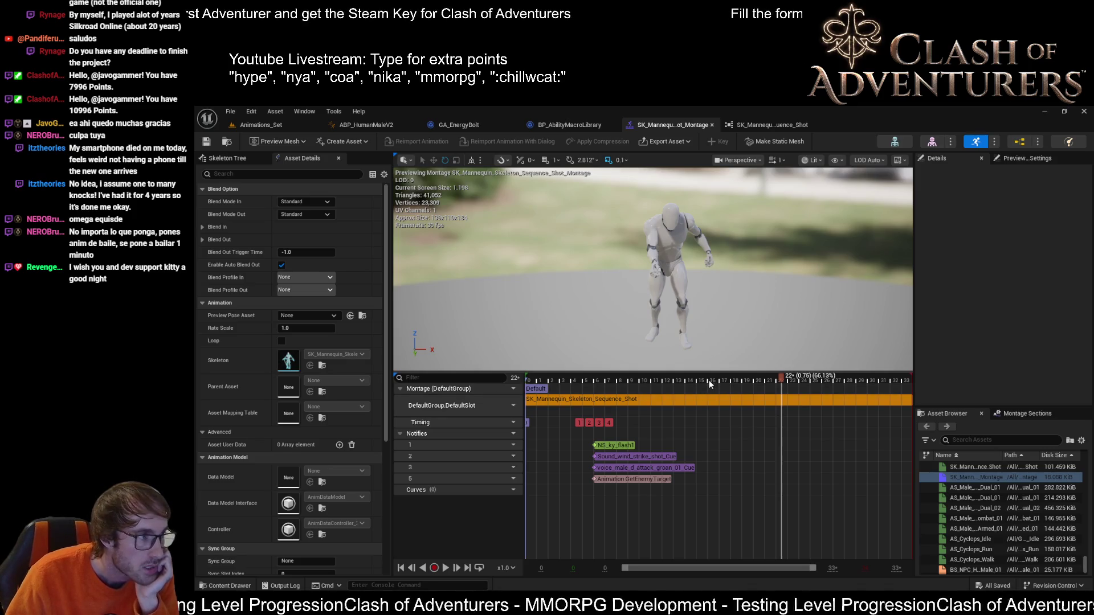
pyautogui.click(248, 158)
pyautogui.click(300, 158)
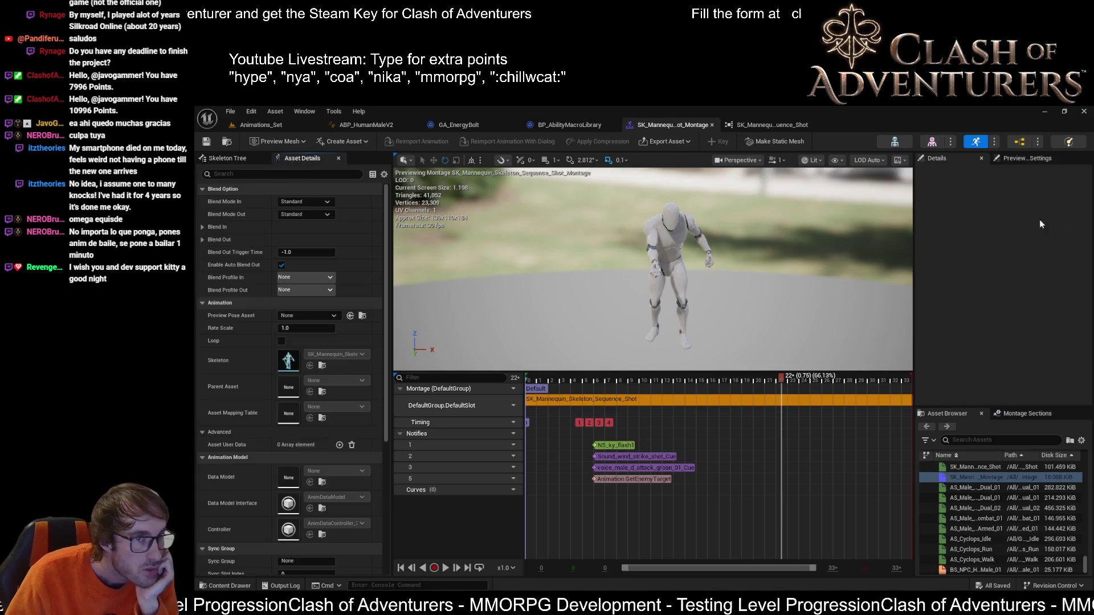
pyautogui.click(1017, 157)
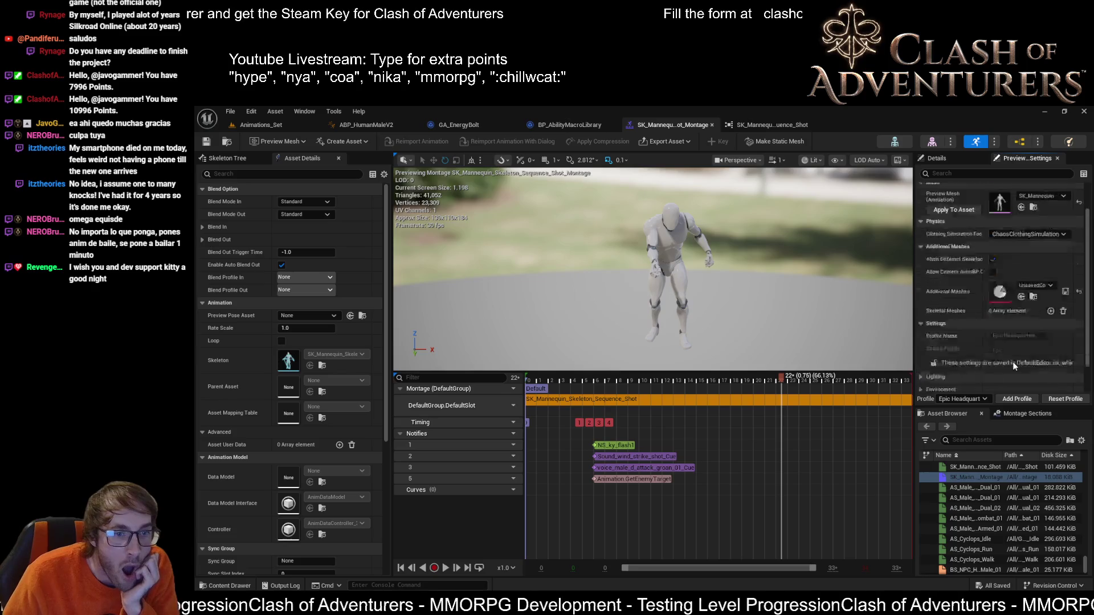
pyautogui.scroll(2, 1013, 361)
pyautogui.rightClick(970, 478)
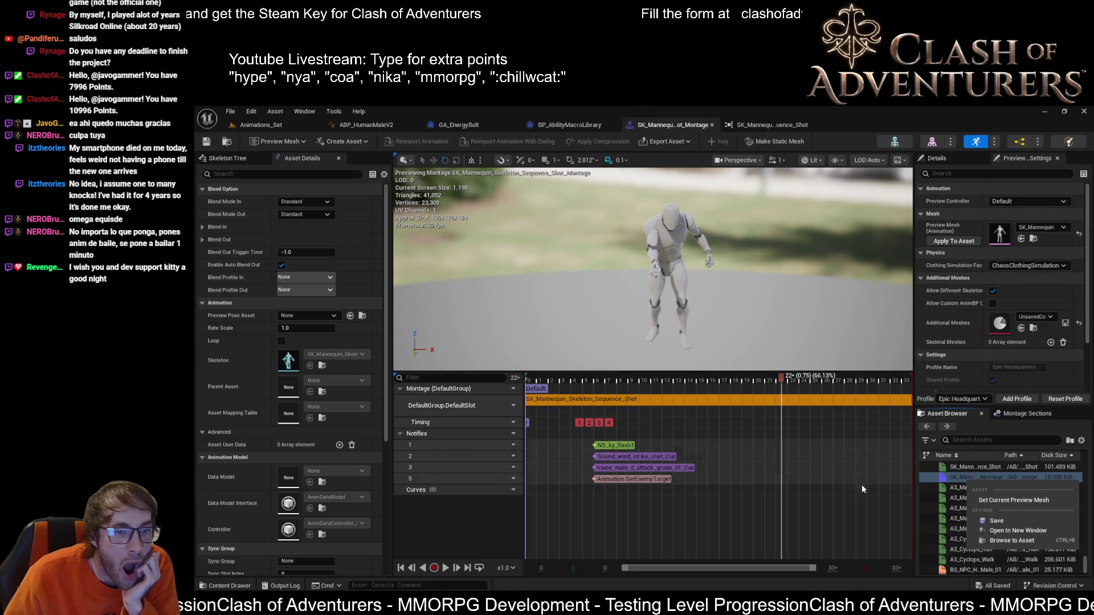
pyautogui.click(722, 508)
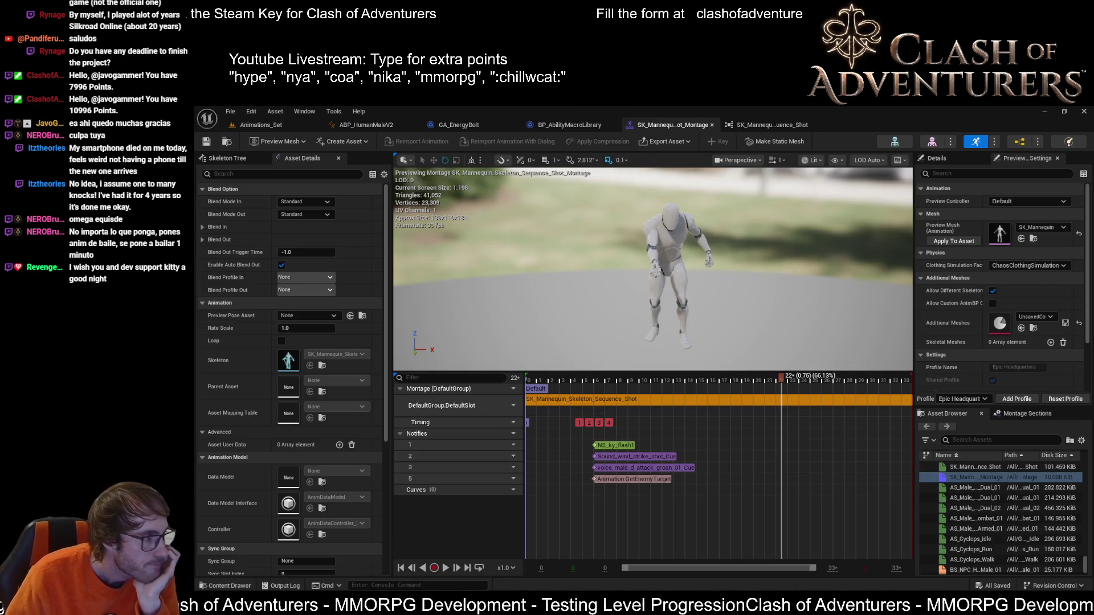
pyautogui.scroll(-2, 204, 467)
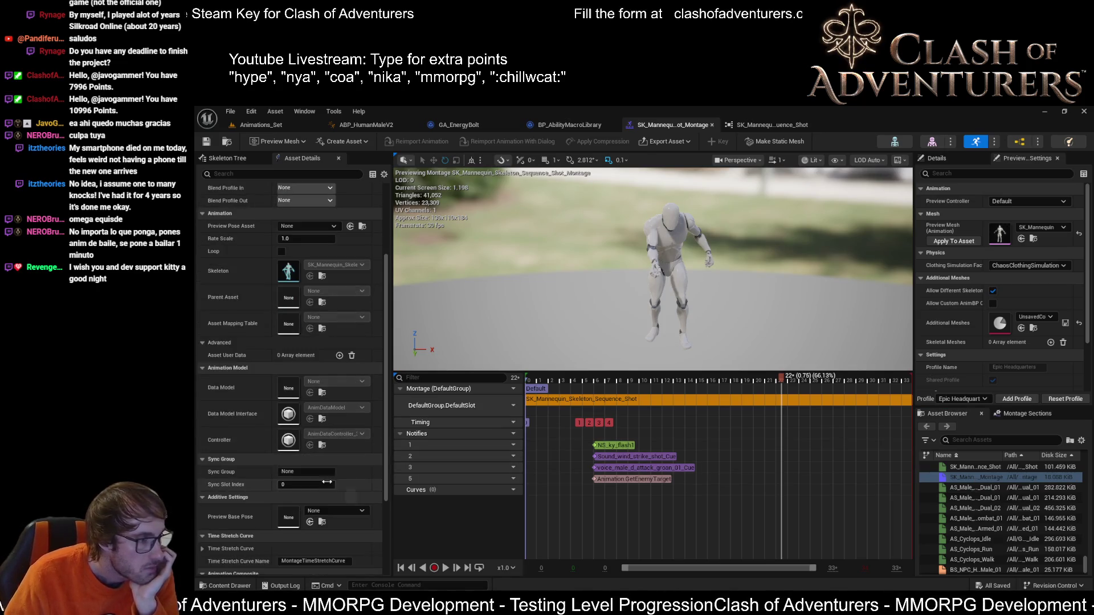
pyautogui.scroll(-1, 332, 472)
pyautogui.scroll(-1, 271, 462)
pyautogui.scroll(-1, 270, 461)
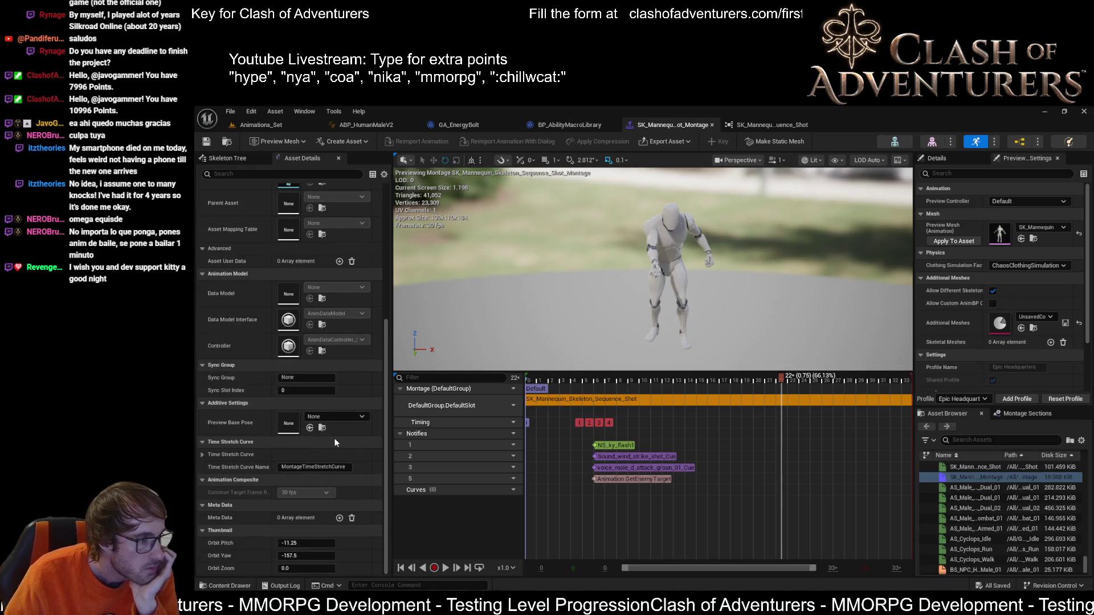
# Step: Expand the Time Stretch Curve and Blend In settings, then duplicate the shot montage with Ctrl+D
pyautogui.click(201, 454)
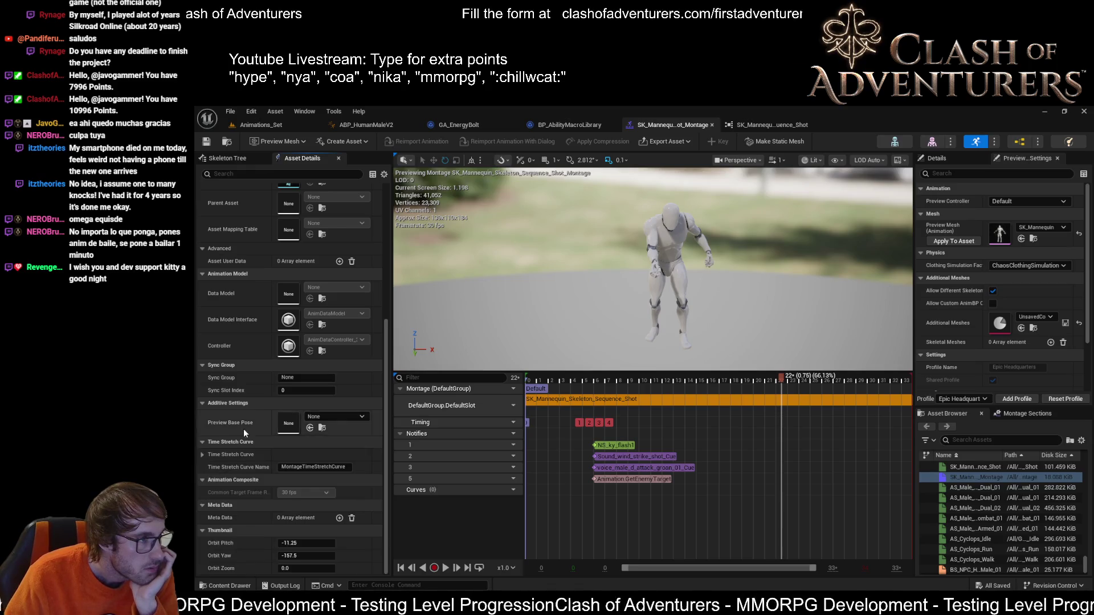
pyautogui.scroll(5, 243, 428)
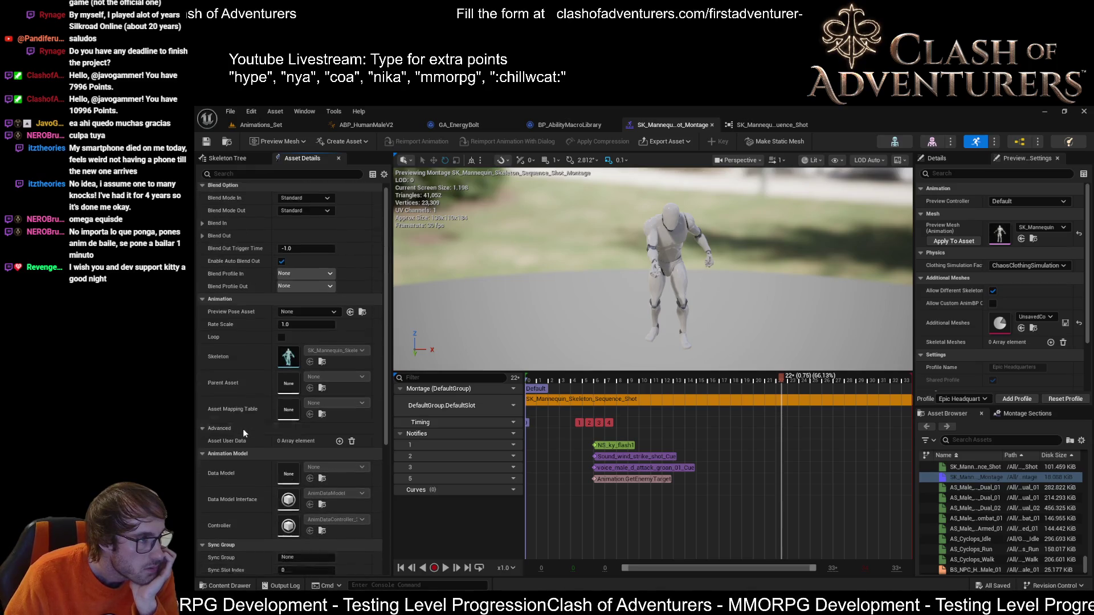
pyautogui.click(204, 228)
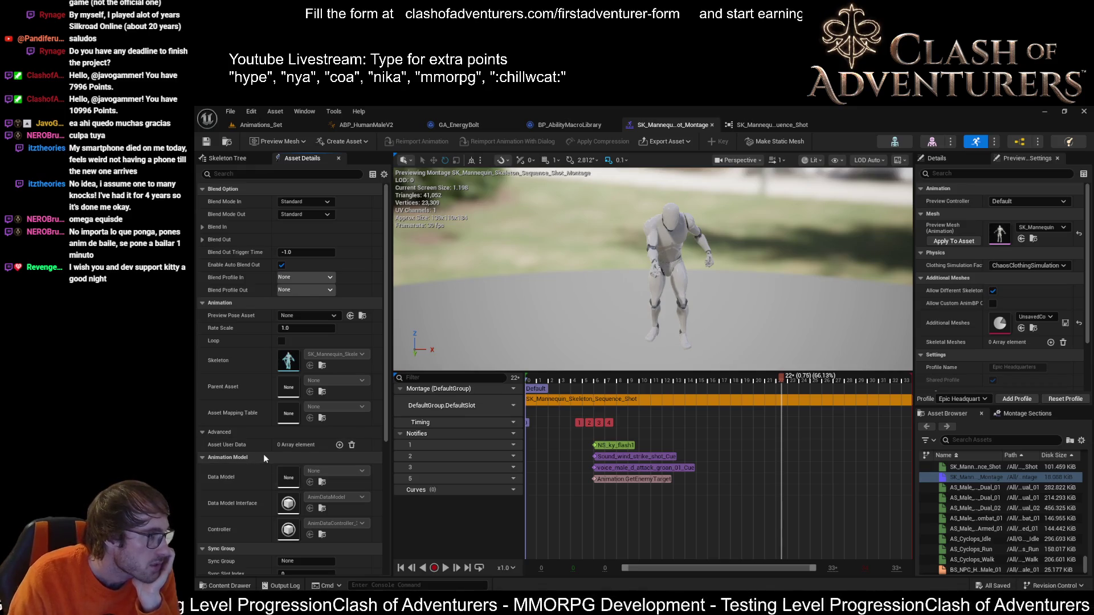
pyautogui.hotkey('ctrl', 'd')
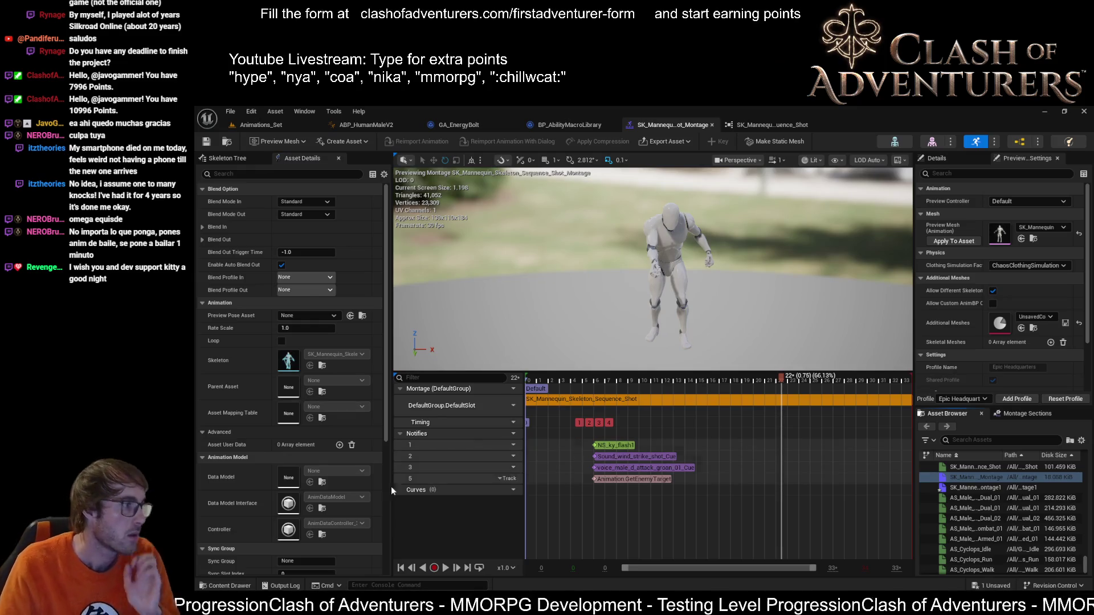
# Step: Select the flash, sound and GetEnemyTarget notifies in the original montage and save the assets
pyautogui.click(612, 442)
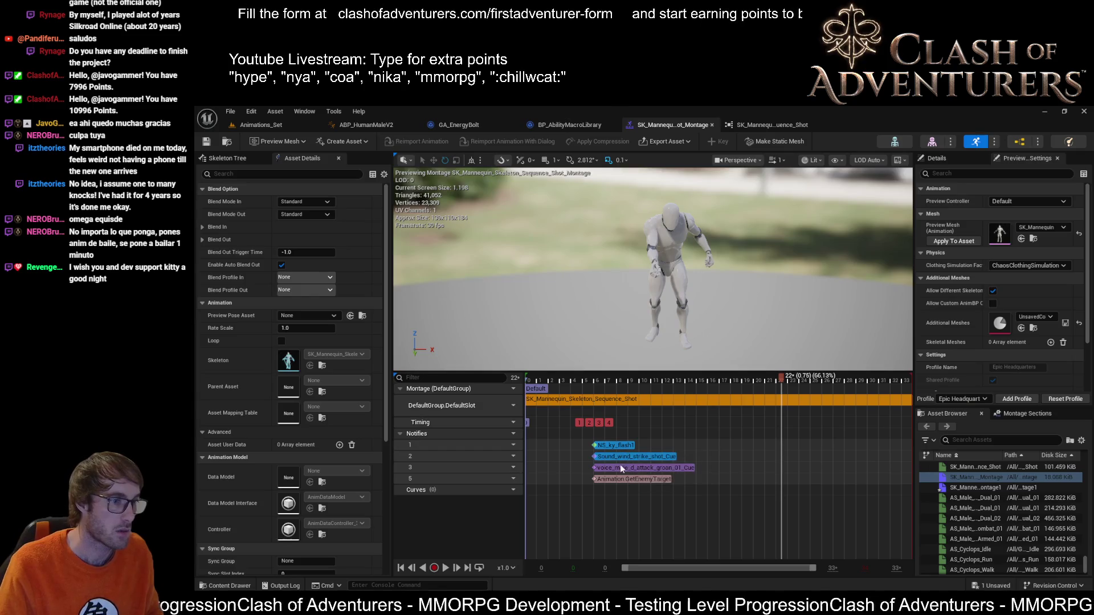
pyautogui.keyDown('shift'); pyautogui.click(617, 479); pyautogui.keyUp('shift')
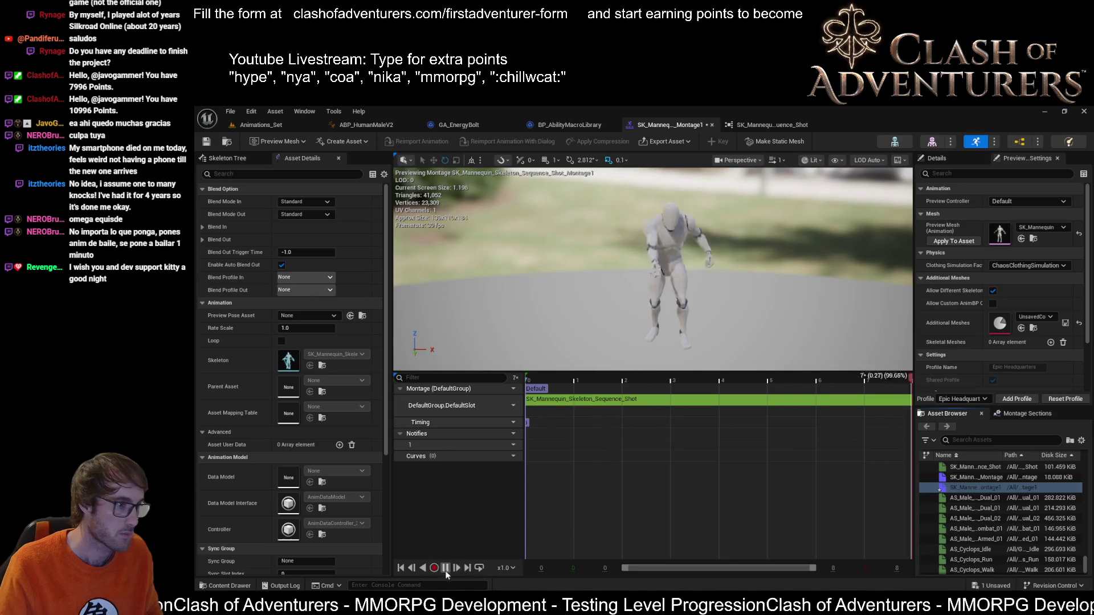
pyautogui.click(207, 142)
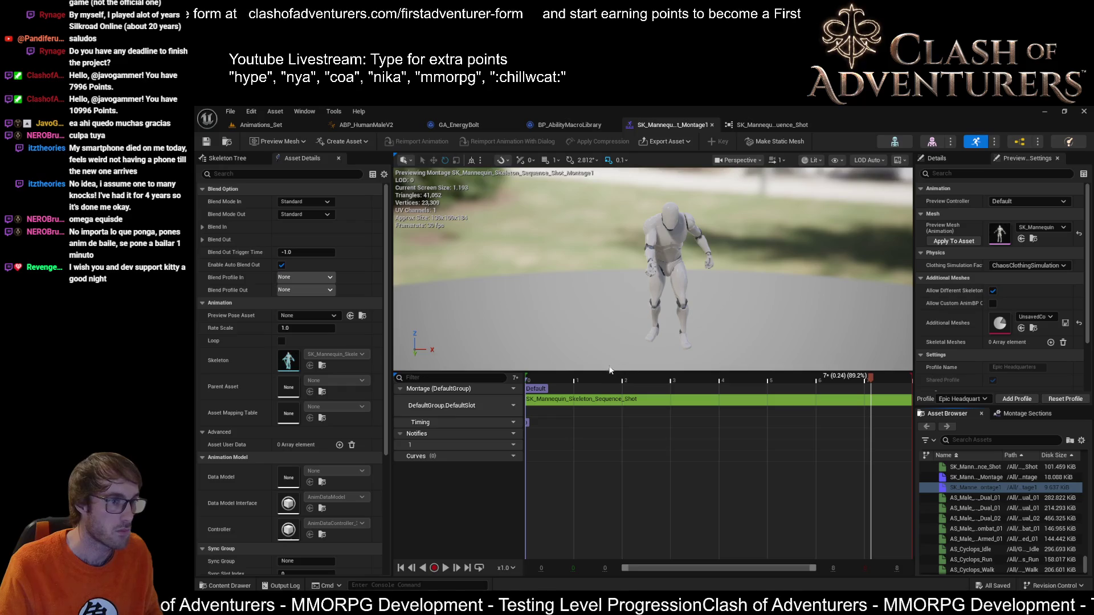
# Step: Scrub the new Montage1 timeline, then bring the copied notifies into it
pyautogui.moveTo(864, 380); pyautogui.dragTo(675, 398)
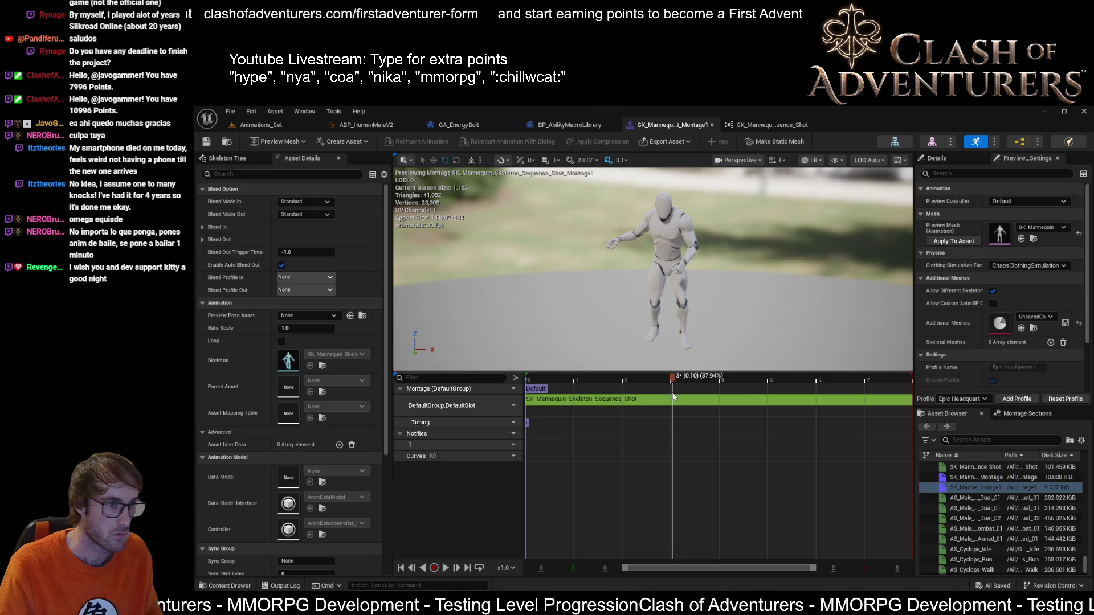
pyautogui.moveTo(673, 398); pyautogui.dragTo(913, 402)
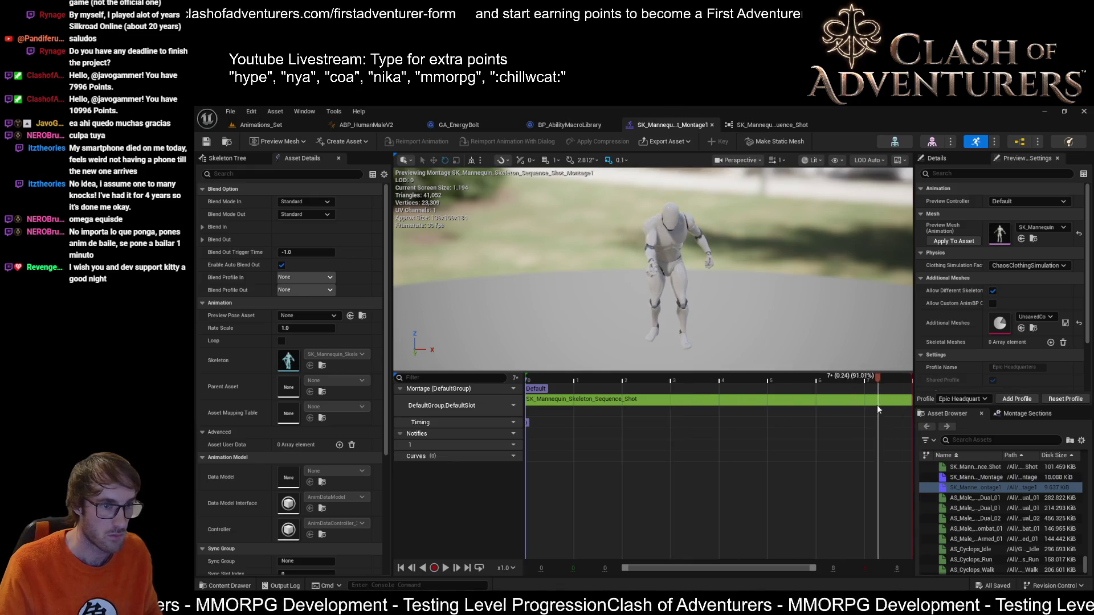
pyautogui.moveTo(866, 408)
pyautogui.mouseDown()
pyautogui.moveTo(734, 401)
pyautogui.moveTo(815, 407)
pyautogui.mouseUp()
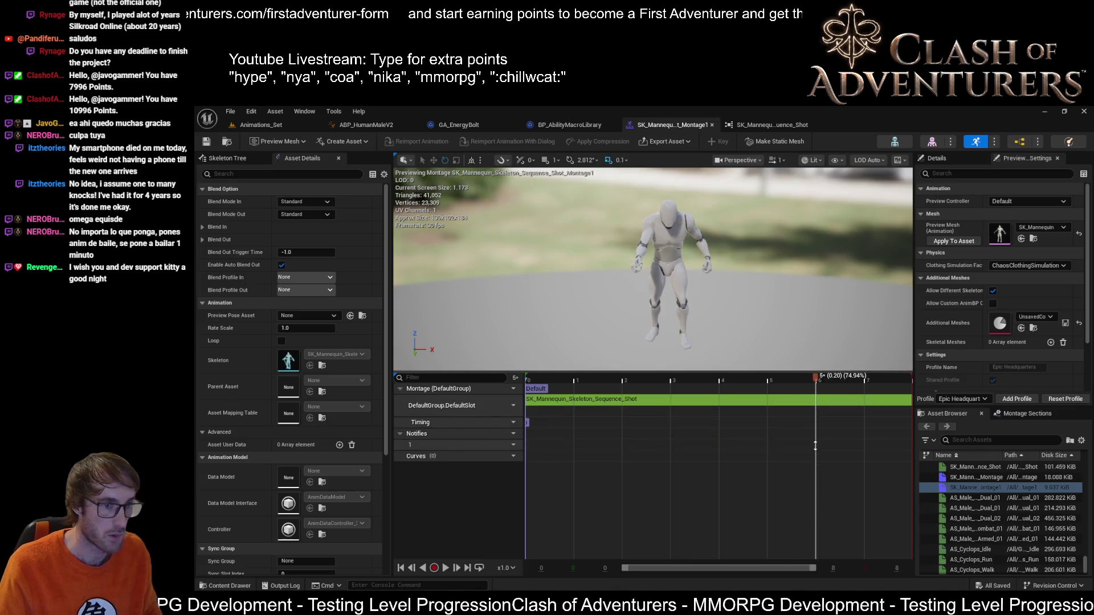
pyautogui.hotkey('ctrl', 'z')
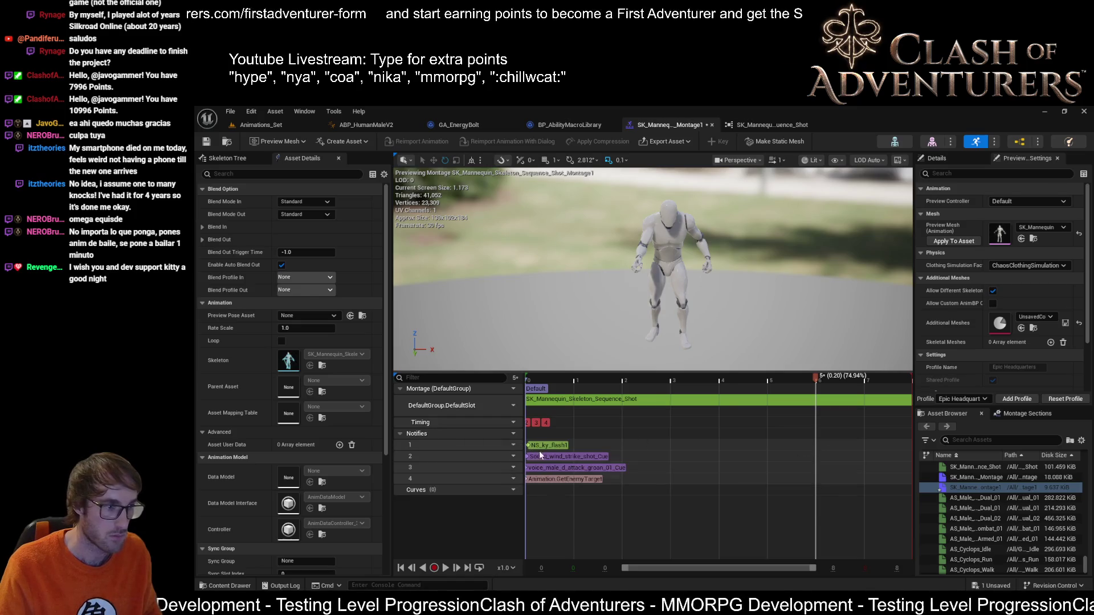
# Step: Select all four notifies in Montage1 and move them to the montage end near 0.20 s
pyautogui.click(541, 446)
pyautogui.keyDown('shift'); pyautogui.click(541, 458); pyautogui.keyUp('shift')
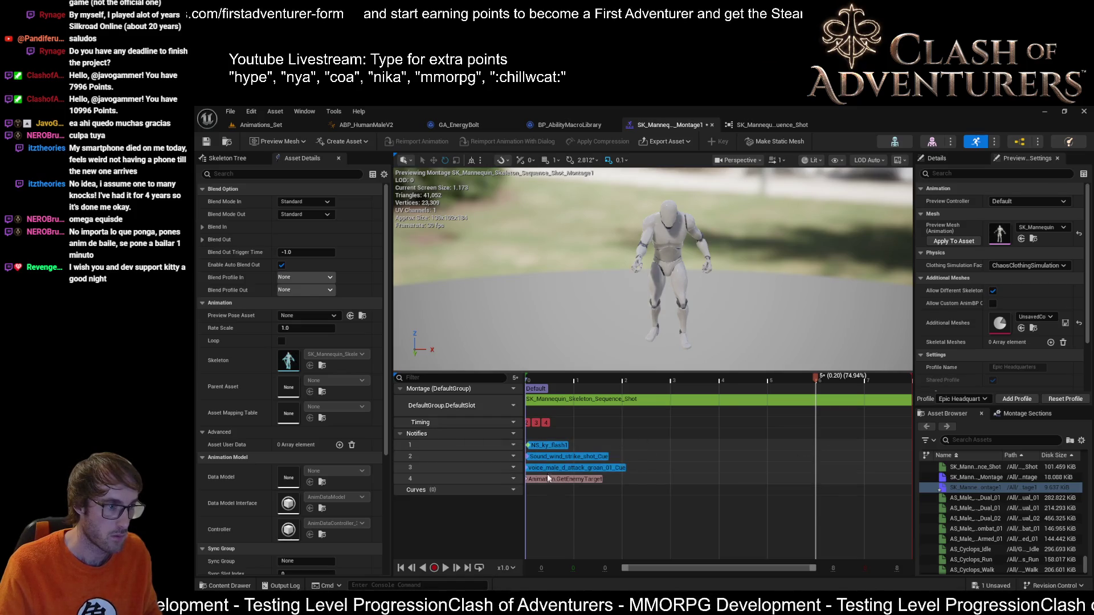
pyautogui.keyDown('shift'); pyautogui.click(546, 478); pyautogui.keyUp('shift')
pyautogui.moveTo(546, 477); pyautogui.dragTo(839, 479)
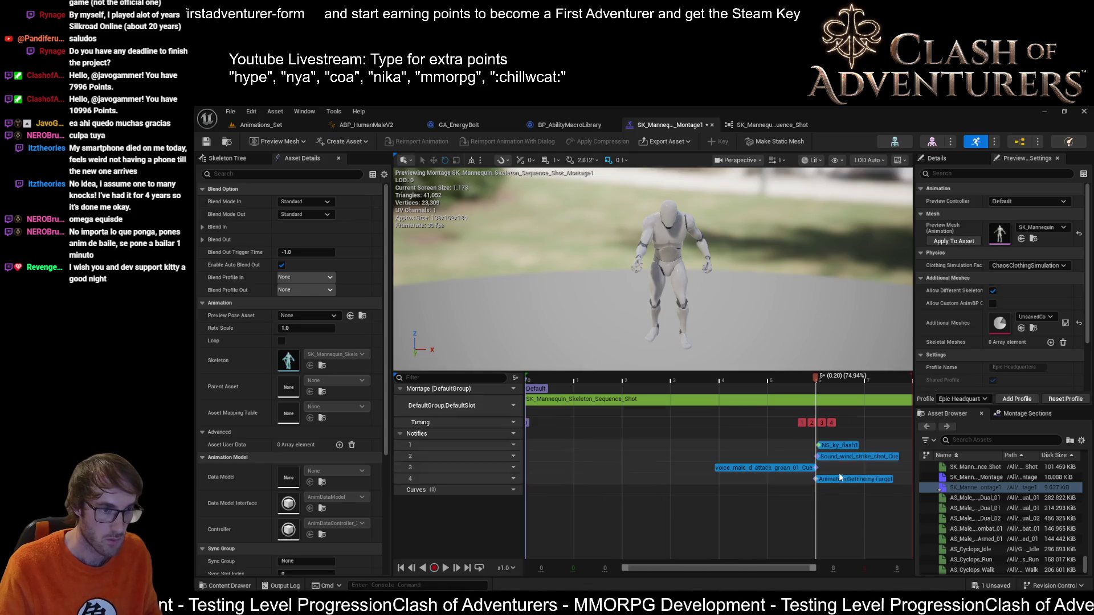
# Step: Save the edited Montage1 and switch to the ABP_HumanMaleV2 animation blueprint
pyautogui.rightClick(816, 379)
pyautogui.moveTo(859, 478)
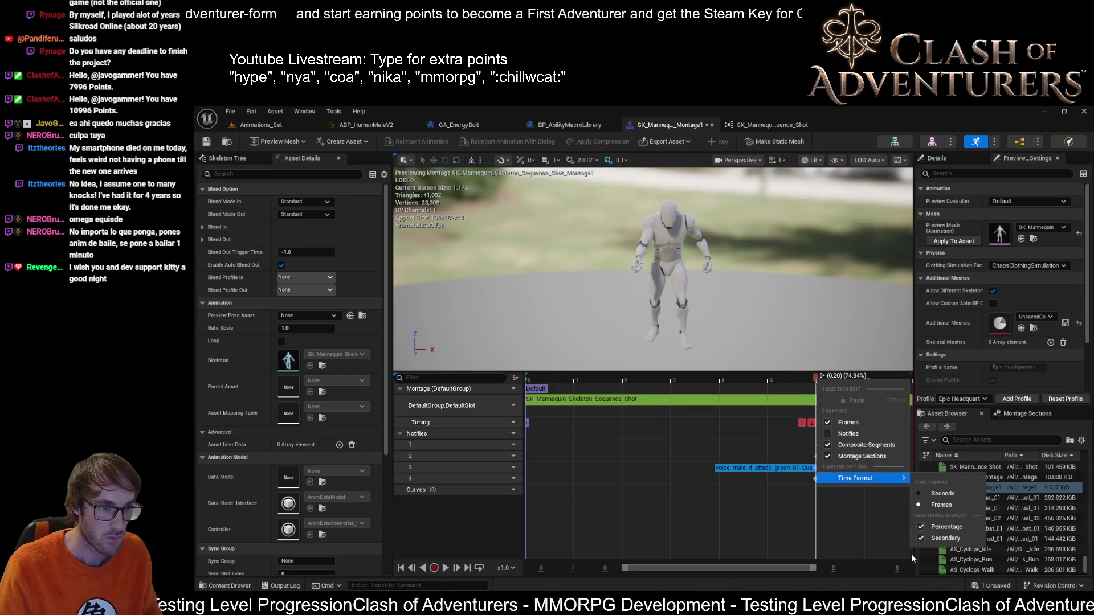
pyautogui.click(207, 142)
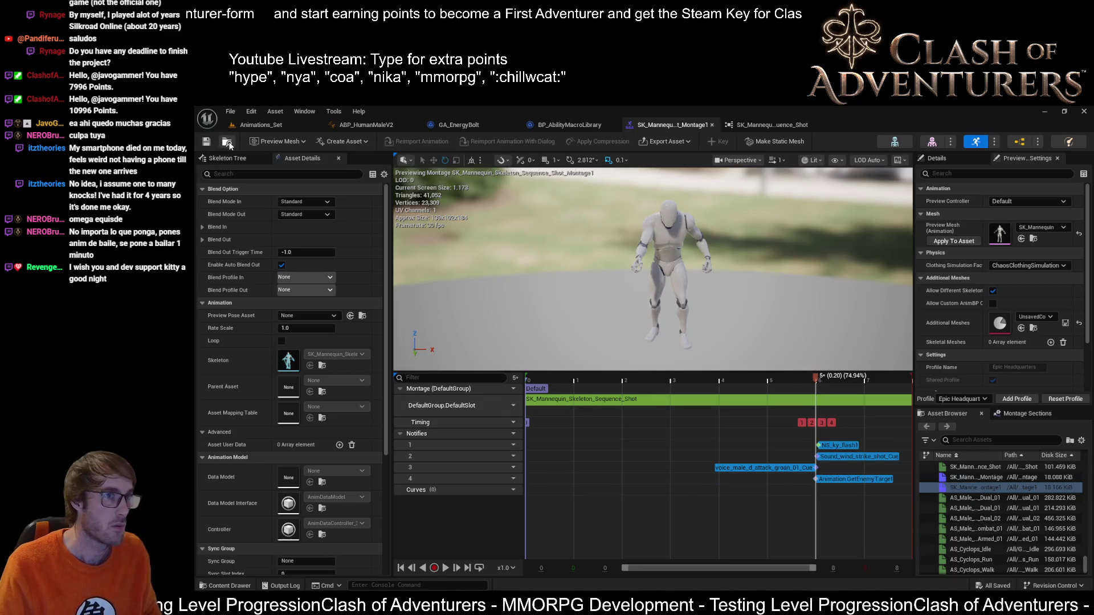
pyautogui.click(366, 124)
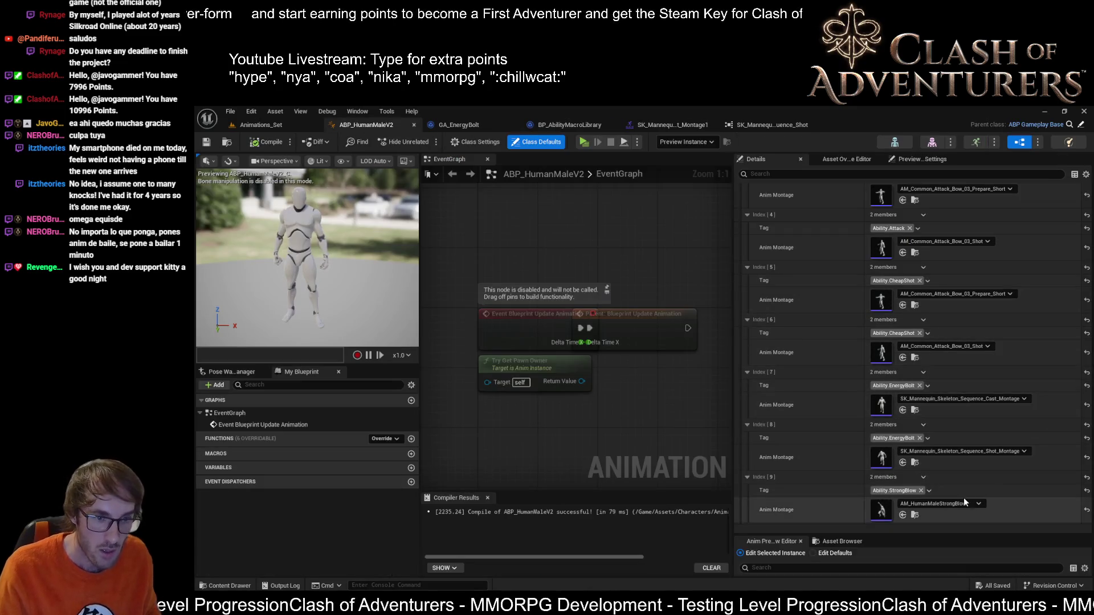
# Step: Assign the duplicated montage to the Index [8] EnergyBolt shot entry and start a play session in Animations_Set
pyautogui.click(903, 462)
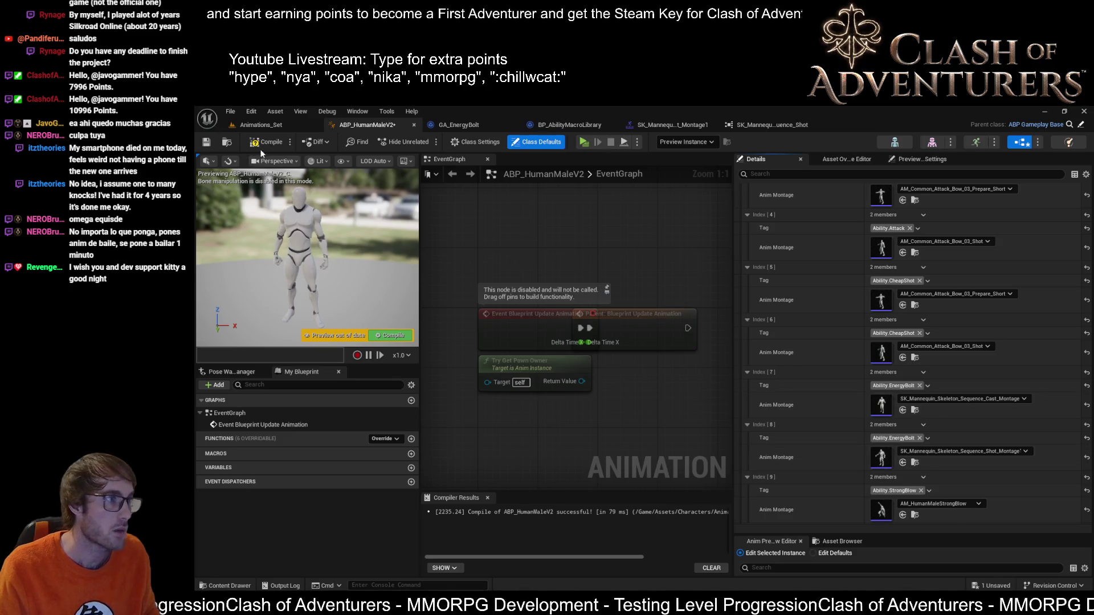
pyautogui.click(290, 127)
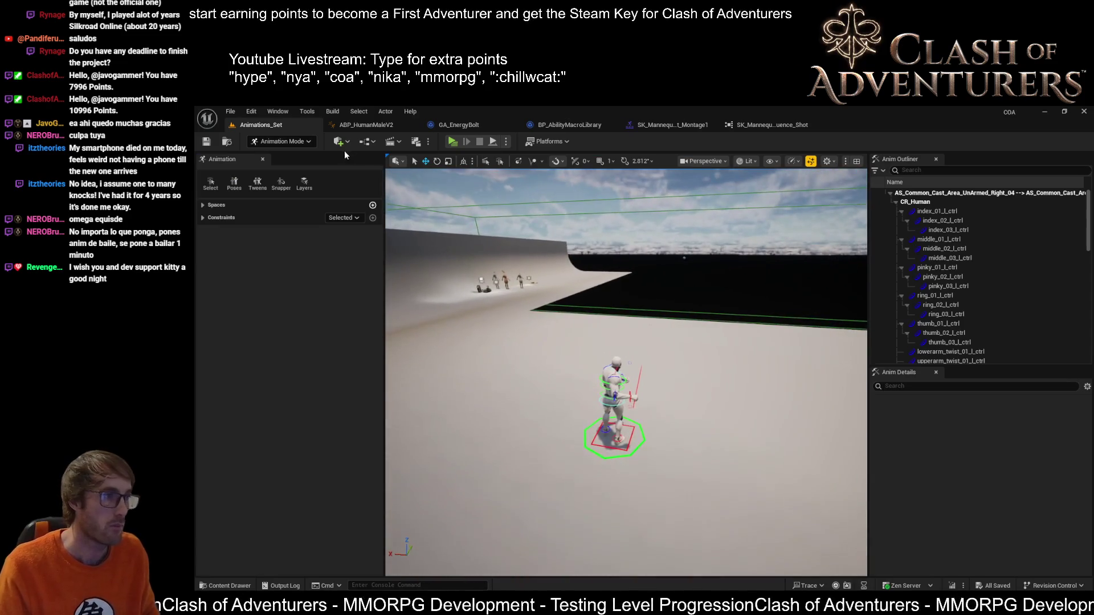
pyautogui.click(451, 142)
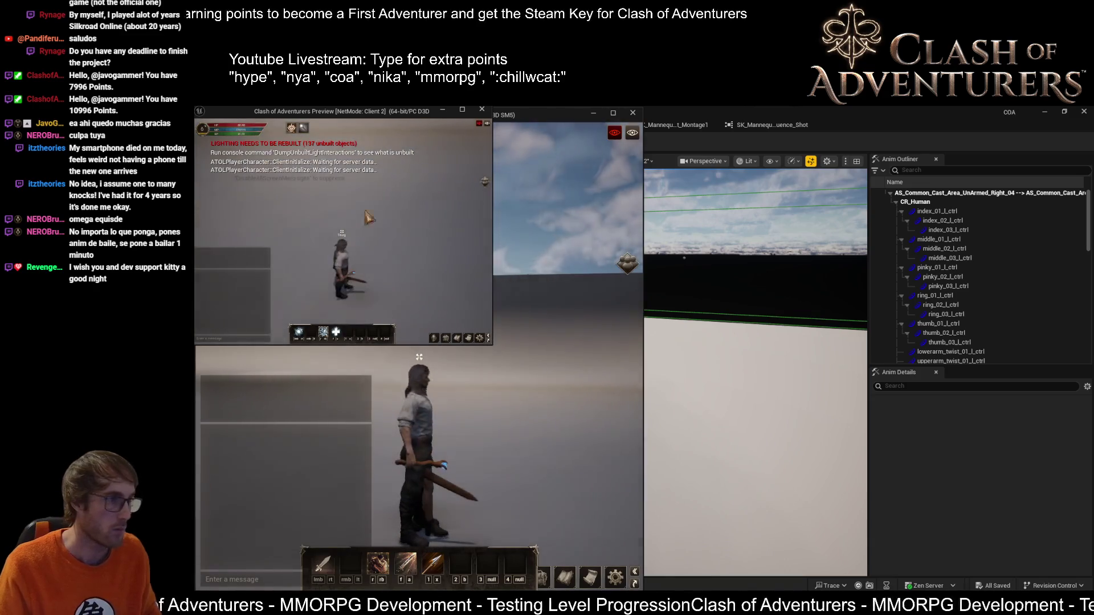
# Step: Enlarge Client 2, cast Energy Bolt near the Monsters Zone, then end the play session
pyautogui.click(461, 110)
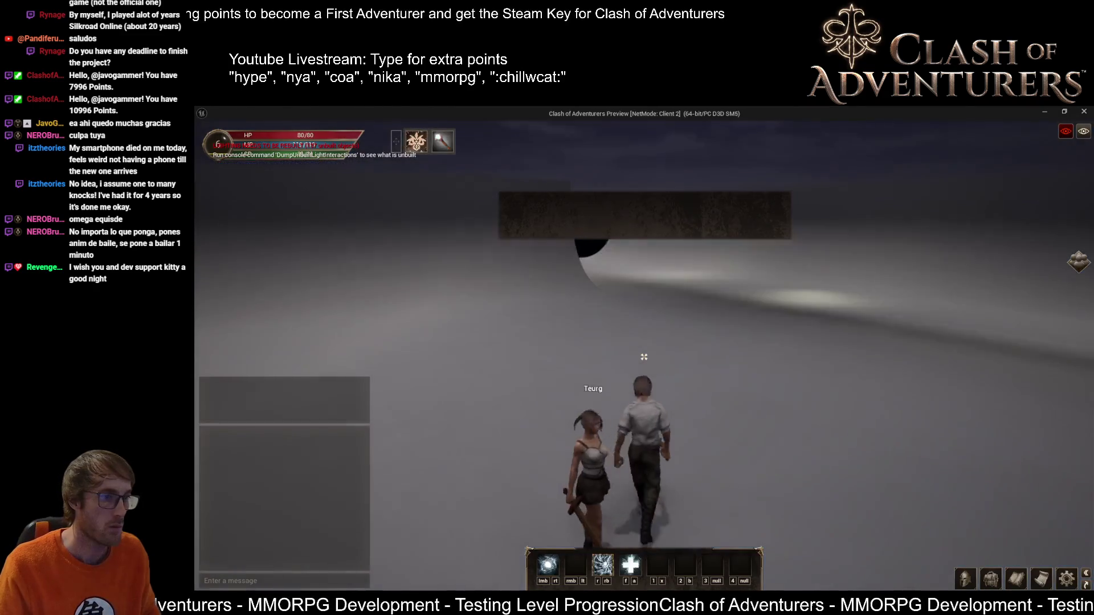
pyautogui.click(644, 356)
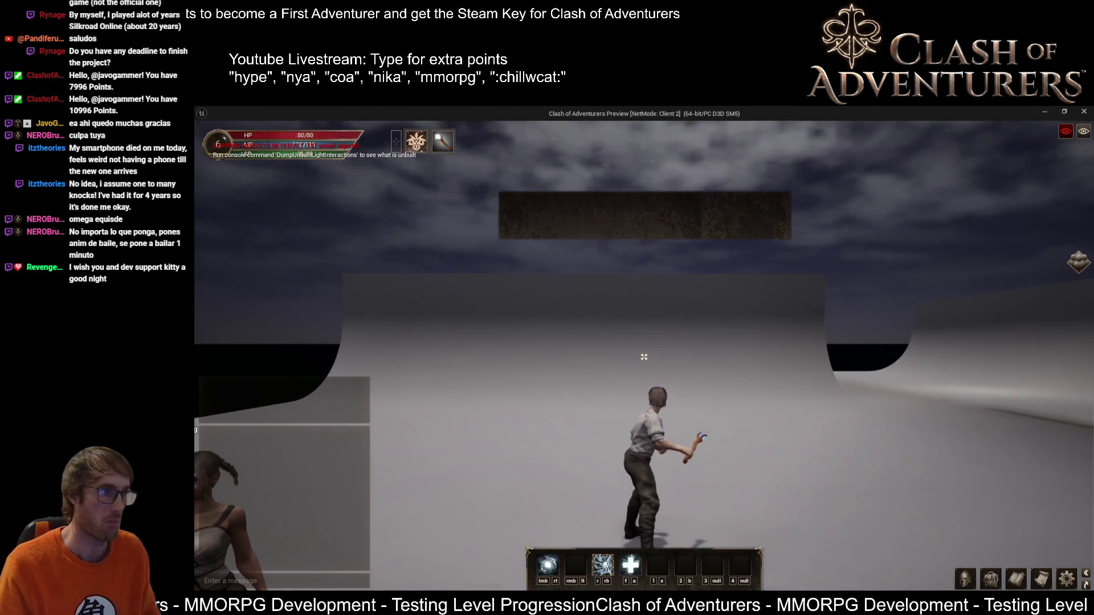
pyautogui.press('Escape')
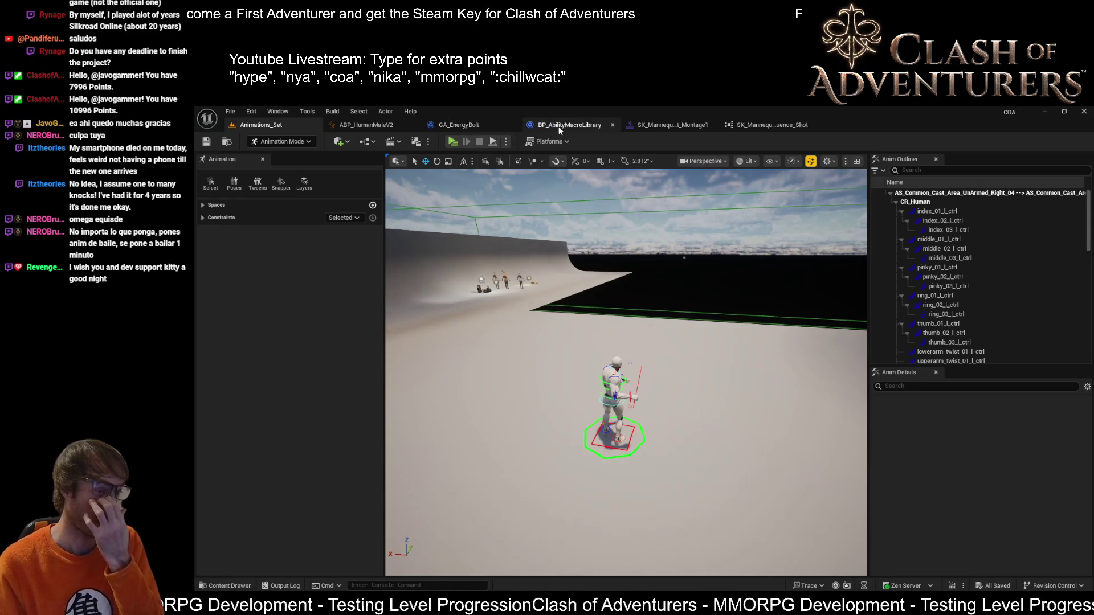
# Step: In Montage1, switch the timeline format to Seconds and back to Frames
pyautogui.click(650, 126)
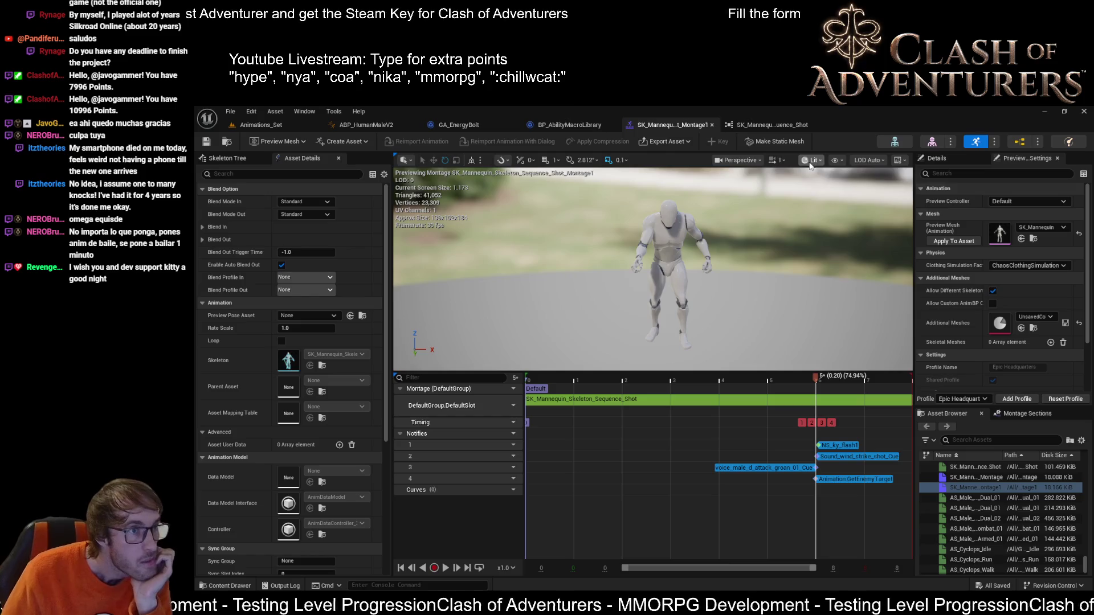
pyautogui.rightClick(758, 381)
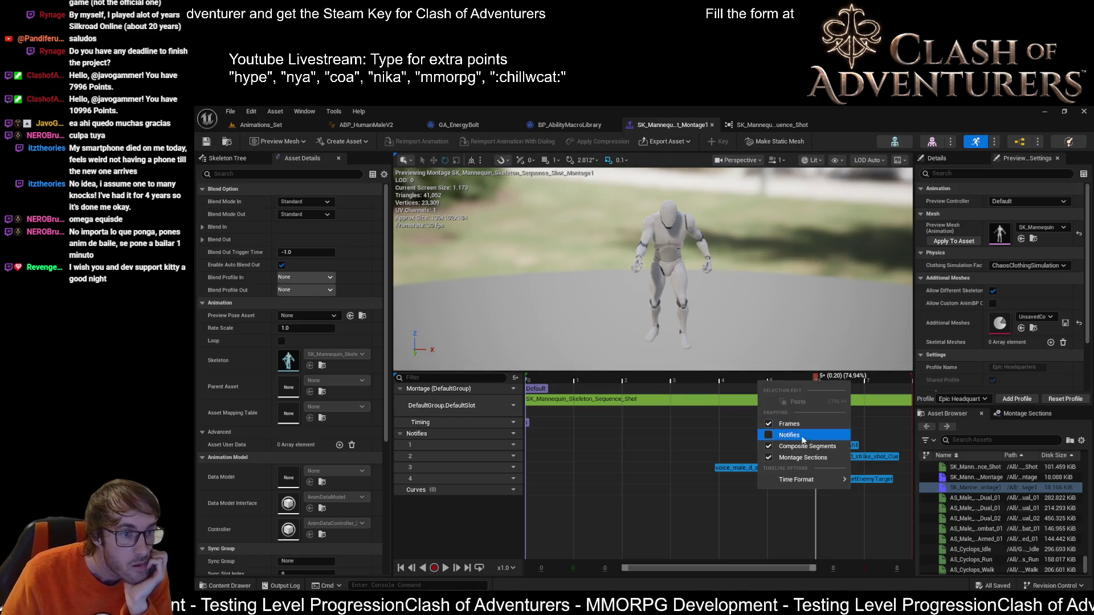
pyautogui.click(885, 497)
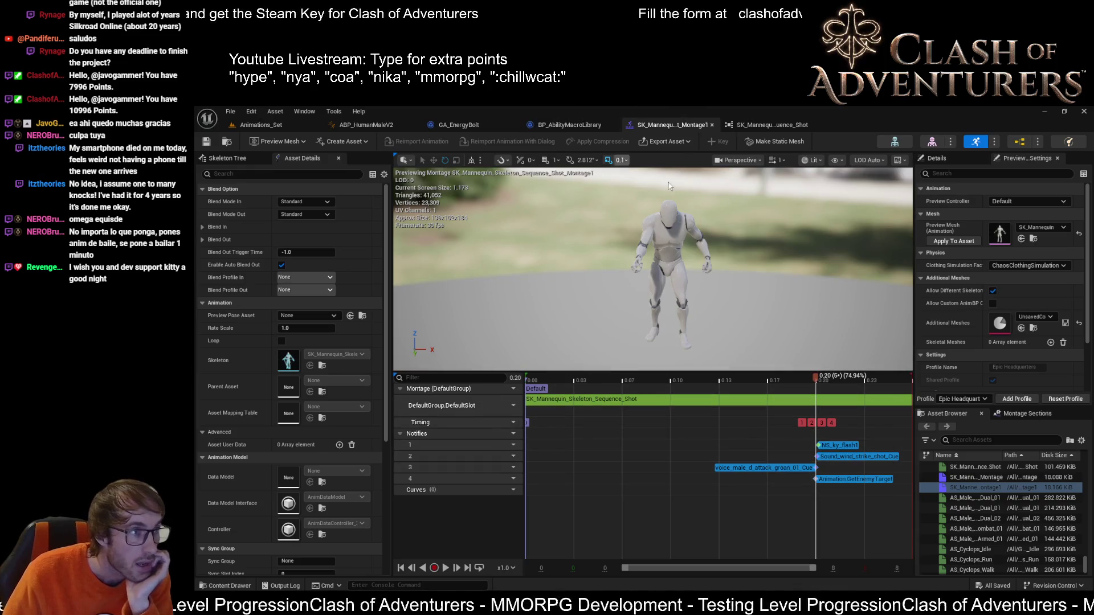
pyautogui.rightClick(717, 382)
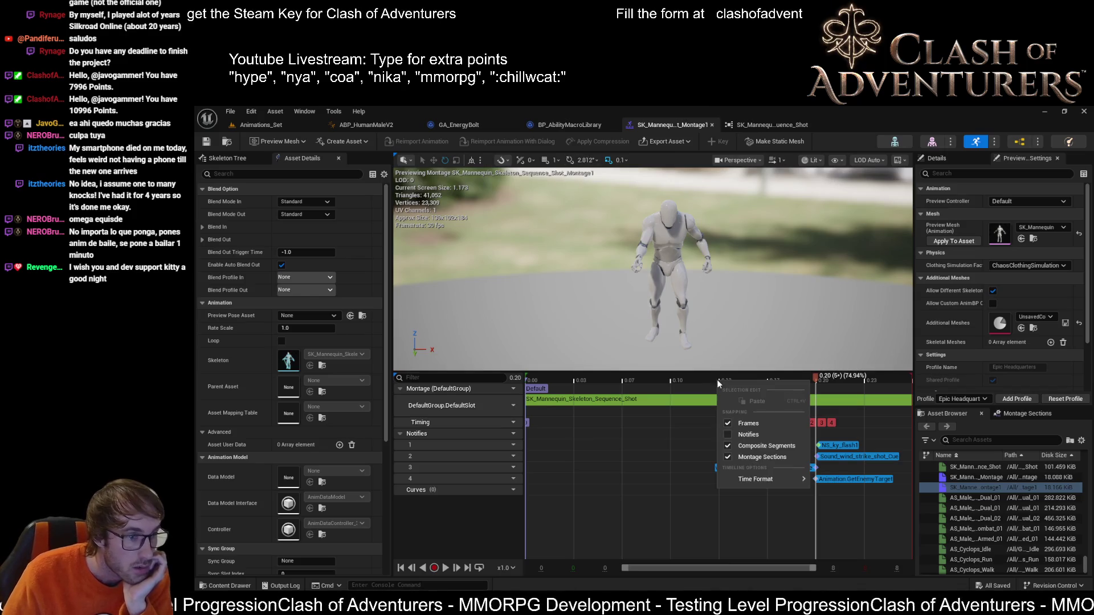
pyautogui.moveTo(756, 479)
pyautogui.click(850, 509)
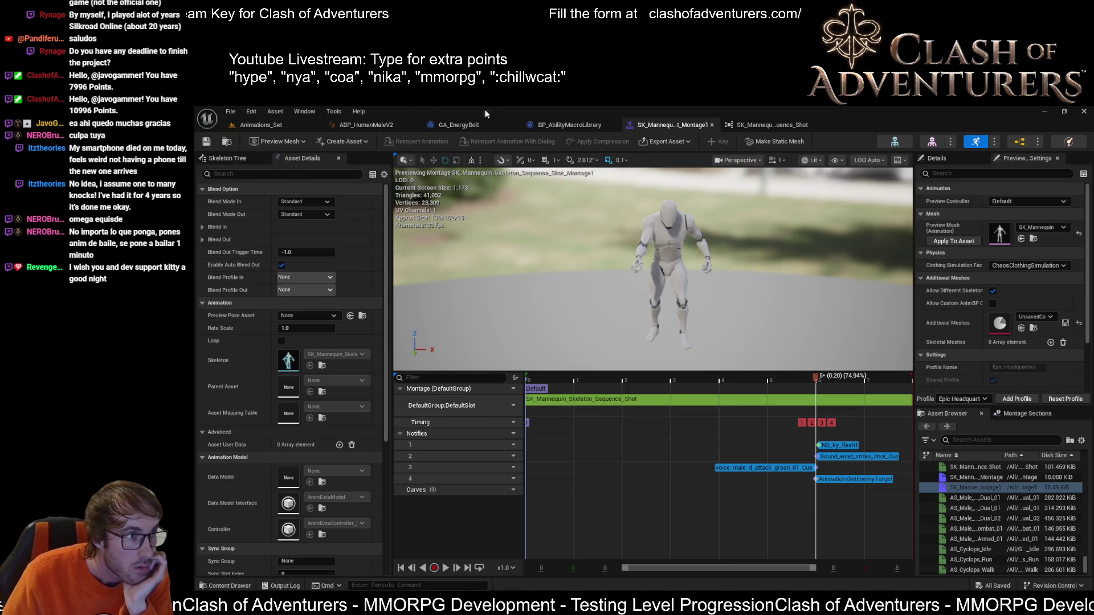
# Step: Close the original Sequence_Shot, return to Montage1 via ABP_HumanMaleV2 and scrub back to frame 2
pyautogui.click(788, 126)
pyautogui.click(812, 127)
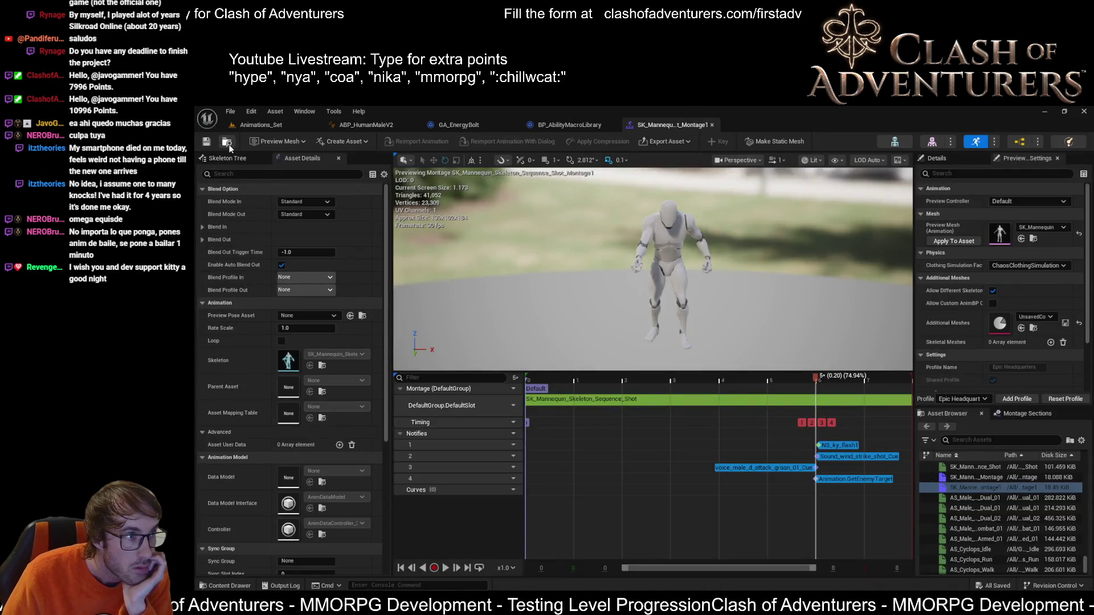
pyautogui.click(351, 125)
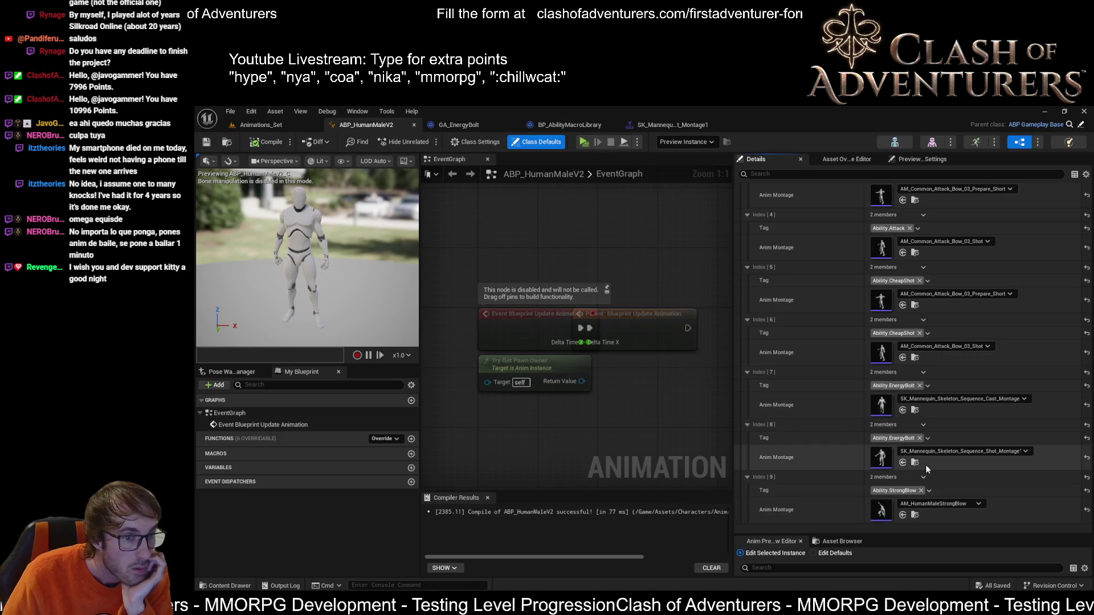
pyautogui.click(915, 463)
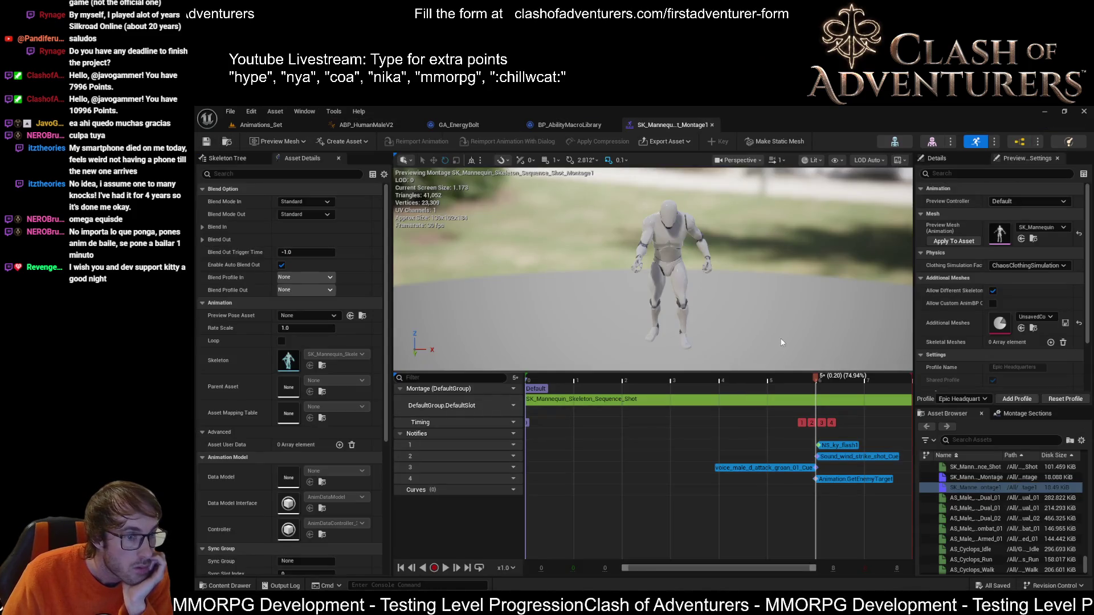
pyautogui.moveTo(818, 374); pyautogui.dragTo(627, 450)
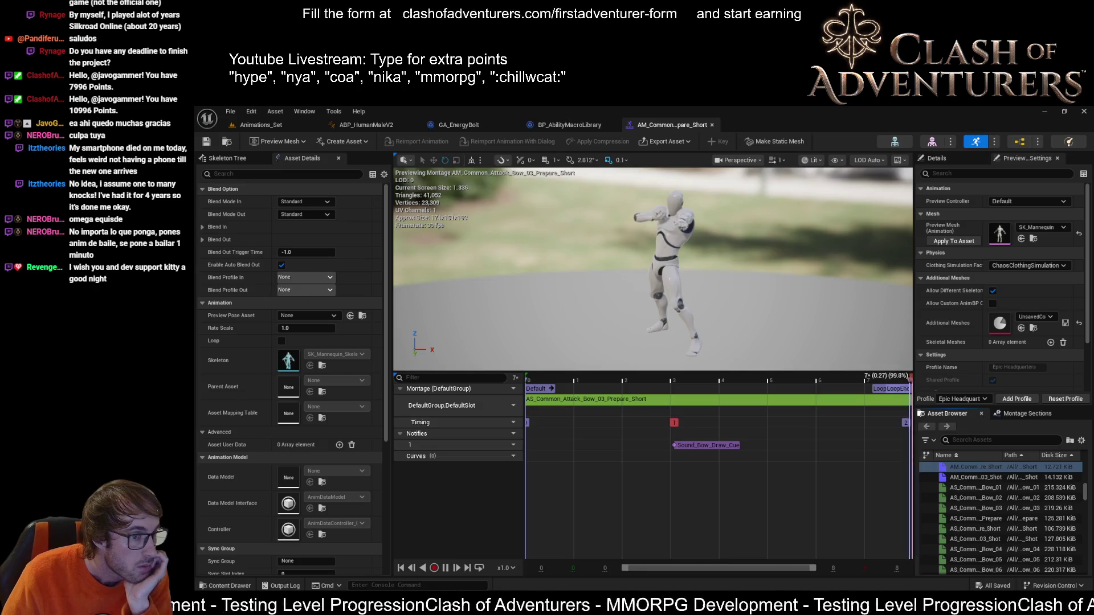
# Step: Show the bow Prepare_Short montage timeline in seconds and open its source AS_Common_Attack_Bow_03_Prepare_Short
pyautogui.doubleClick(974, 528)
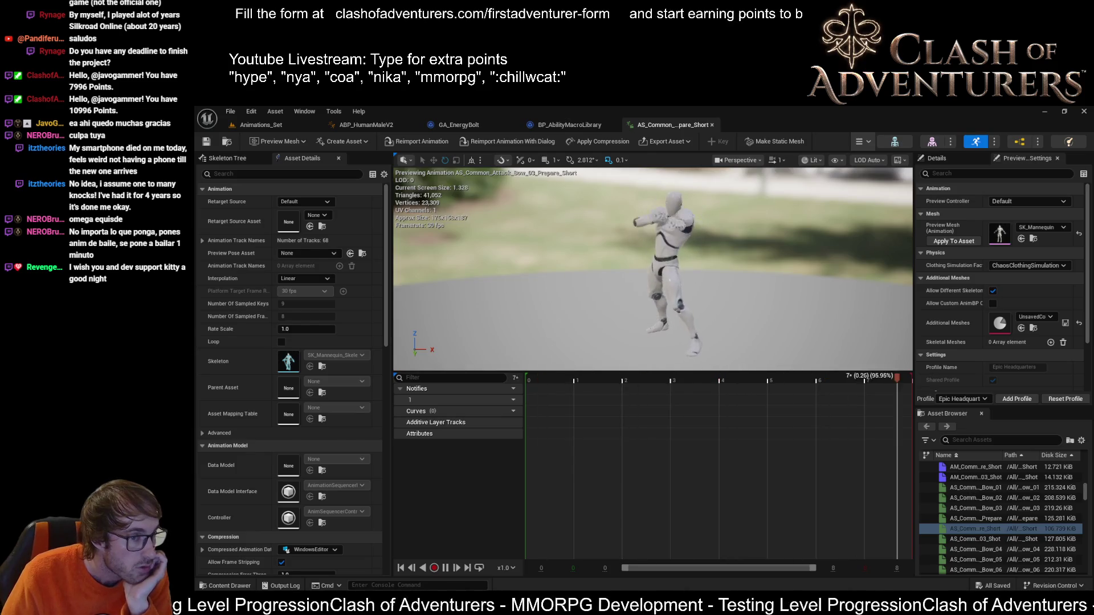
pyautogui.doubleClick(974, 467)
pyautogui.rightClick(837, 379)
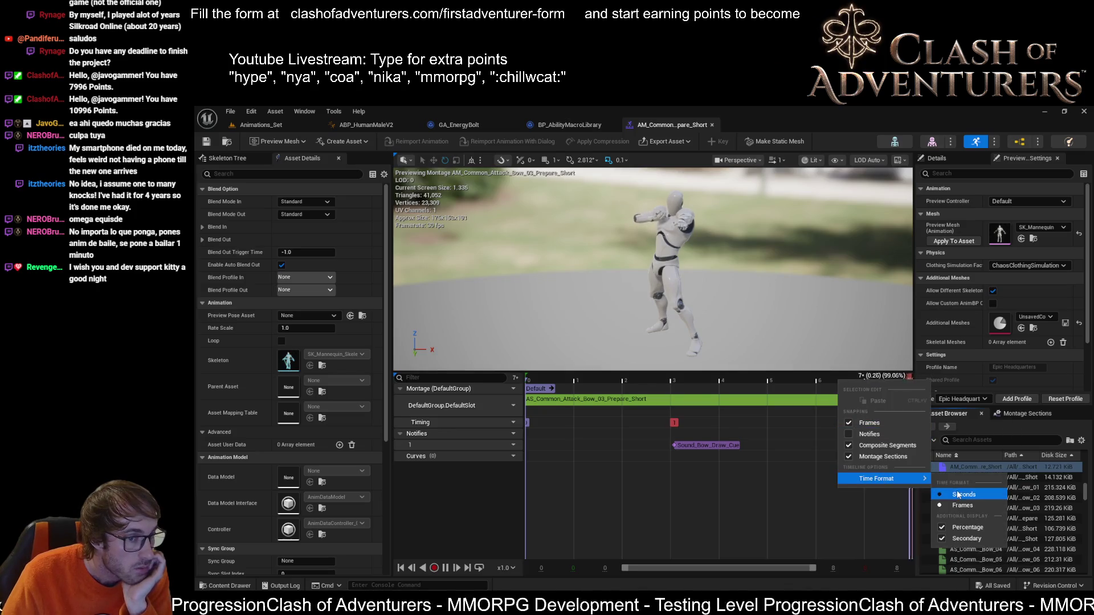
pyautogui.click(948, 556)
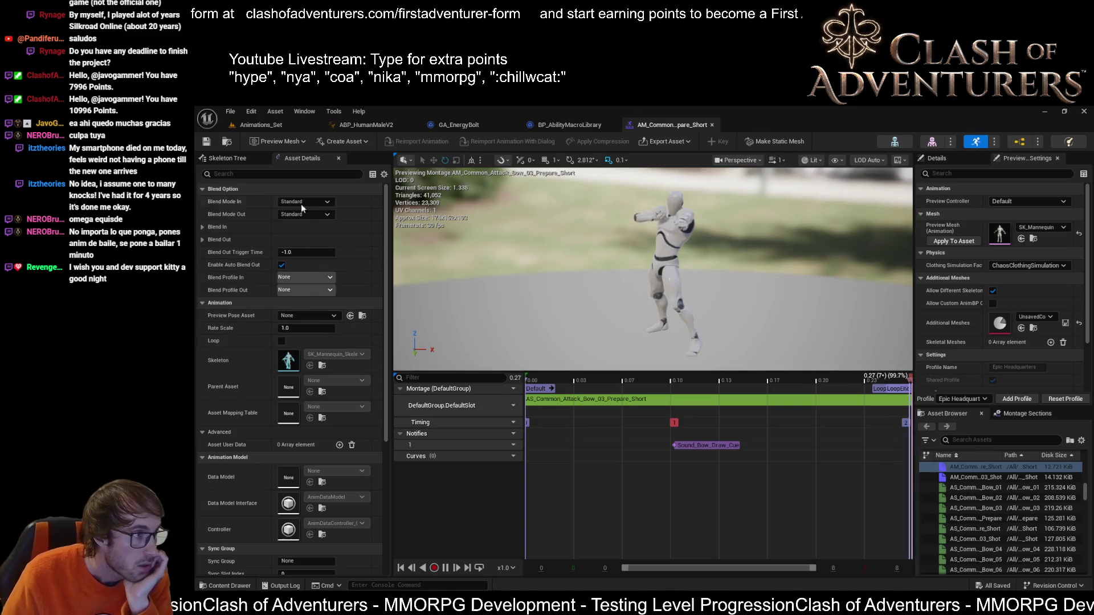
pyautogui.scroll(-3, 326, 370)
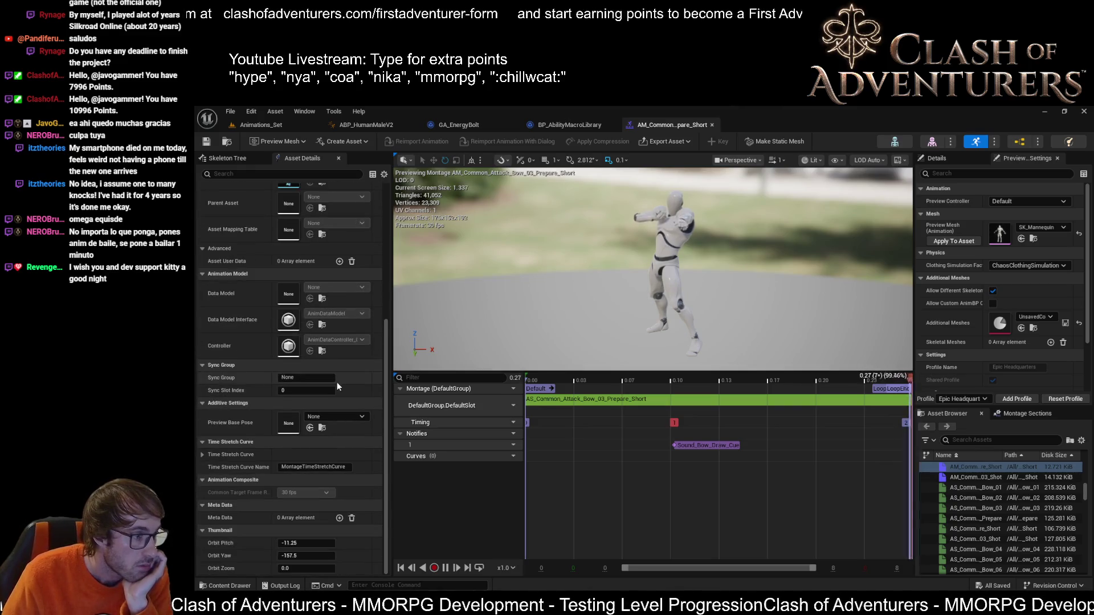
pyautogui.scroll(1, 337, 383)
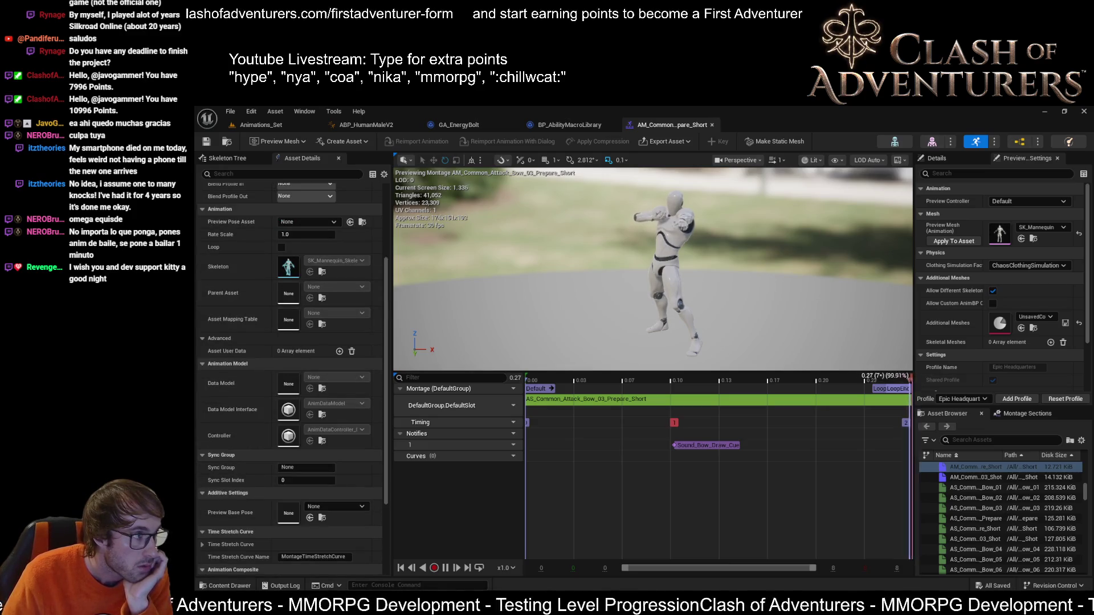
pyautogui.doubleClick(974, 528)
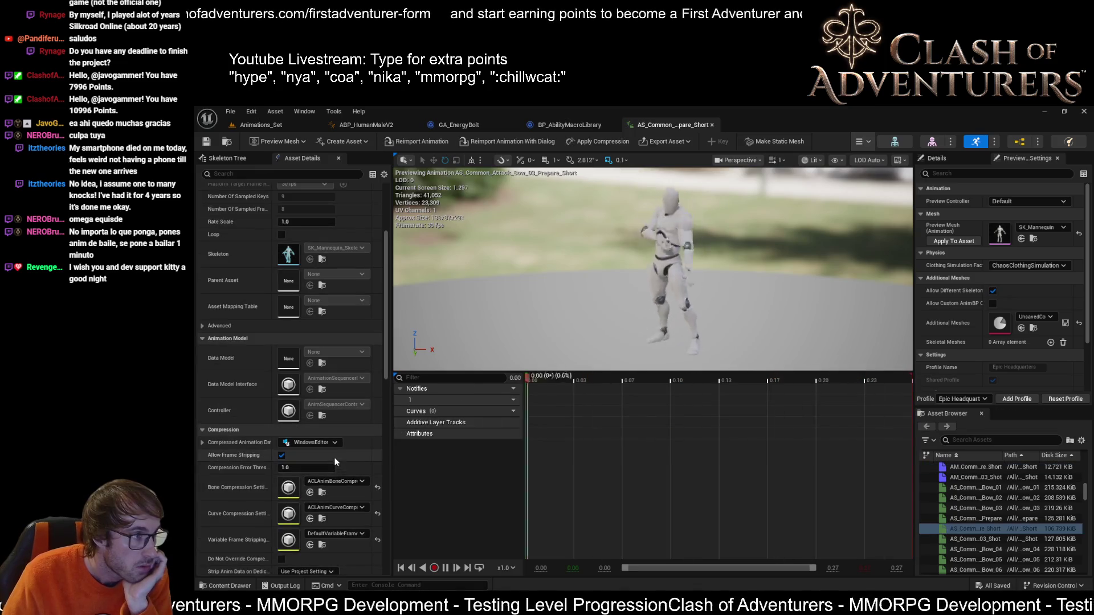
pyautogui.scroll(3, 333, 457)
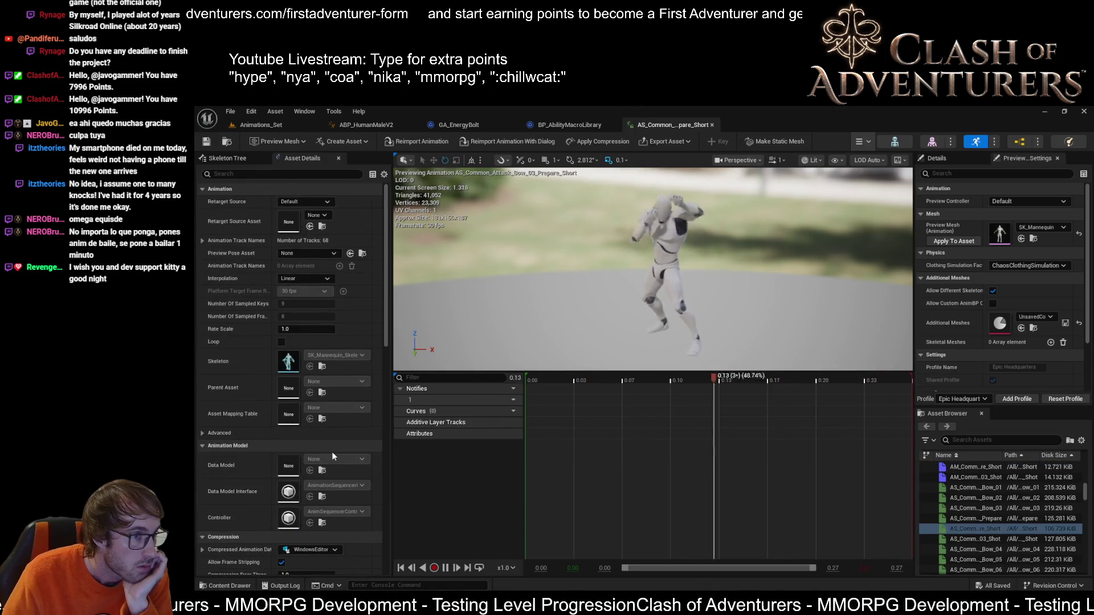
pyautogui.scroll(-5, 332, 451)
pyautogui.scroll(-5, 332, 451)
pyautogui.scroll(-3, 332, 452)
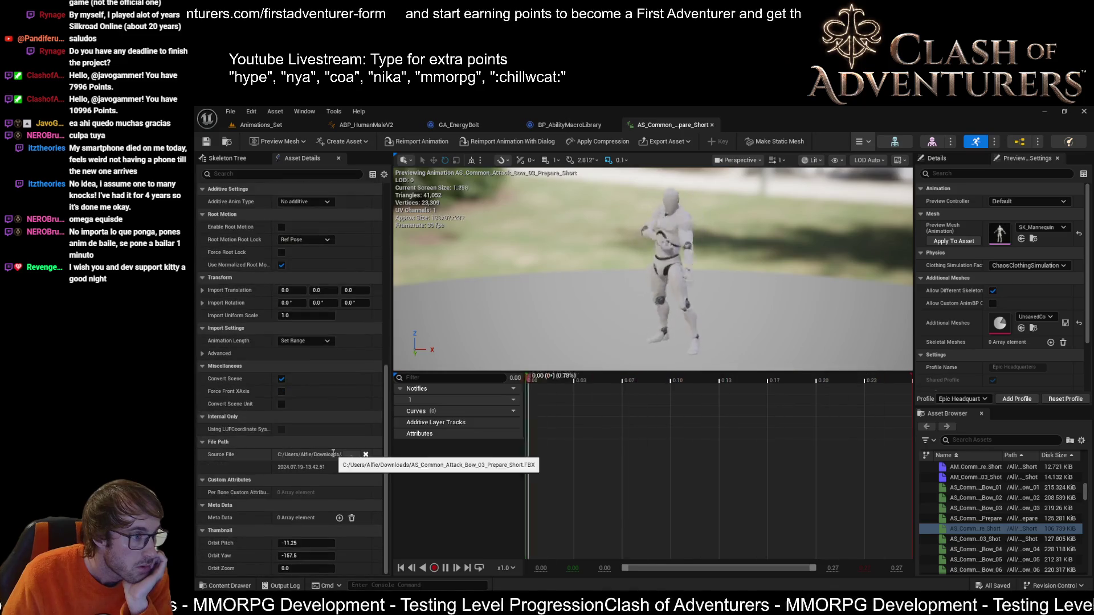
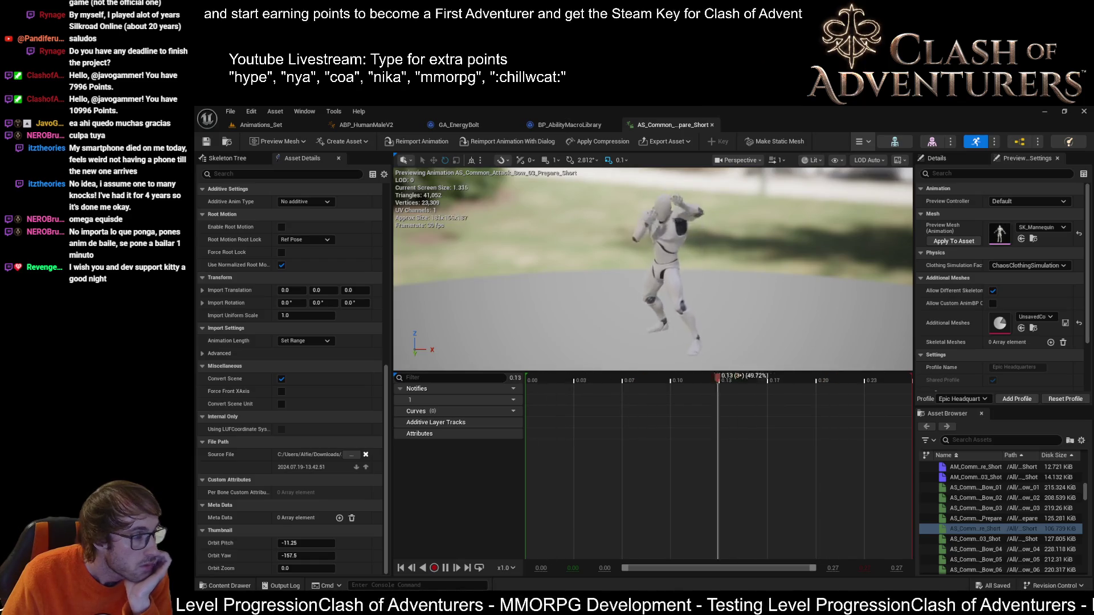
# Step: Load the mannequin Sequence_Shot animation and its montage, stopping preview and expanding Time Stretch Curve
pyautogui.doubleClick(975, 466)
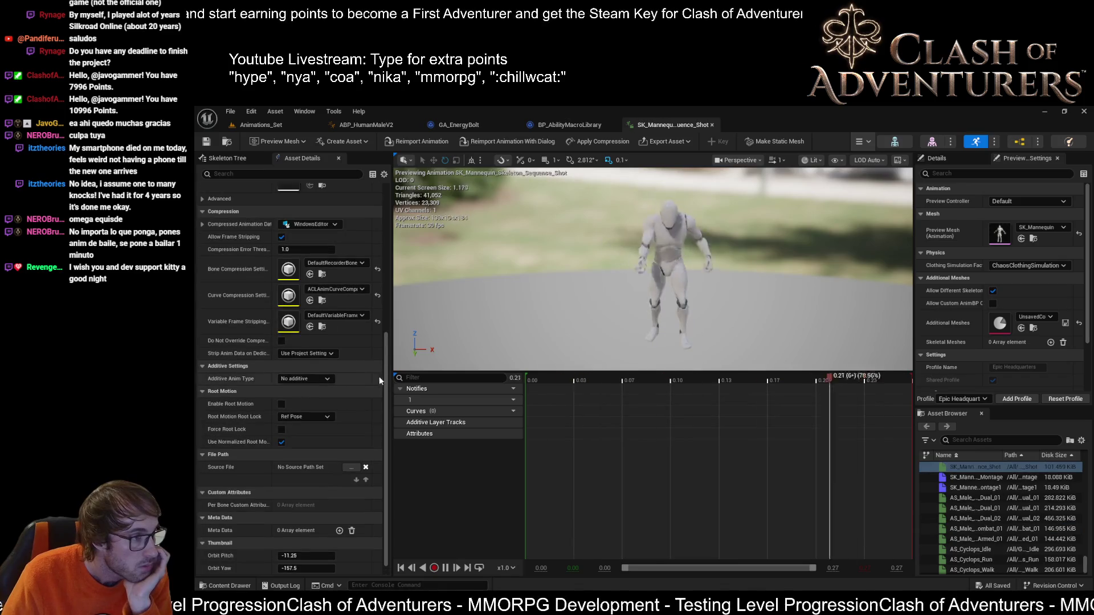
pyautogui.scroll(-1, 340, 402)
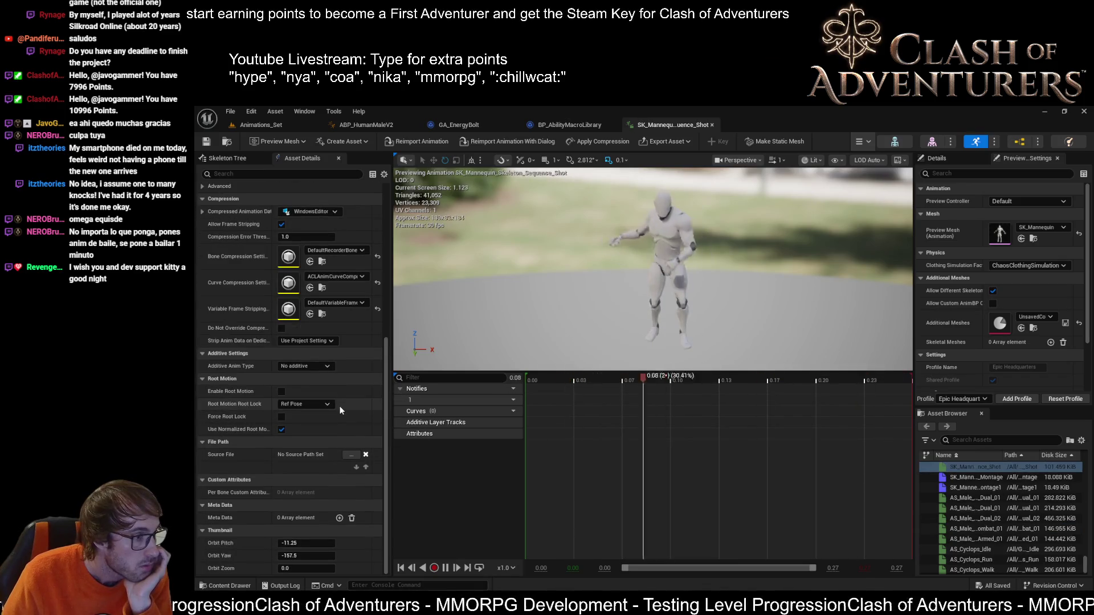
pyautogui.click(328, 368)
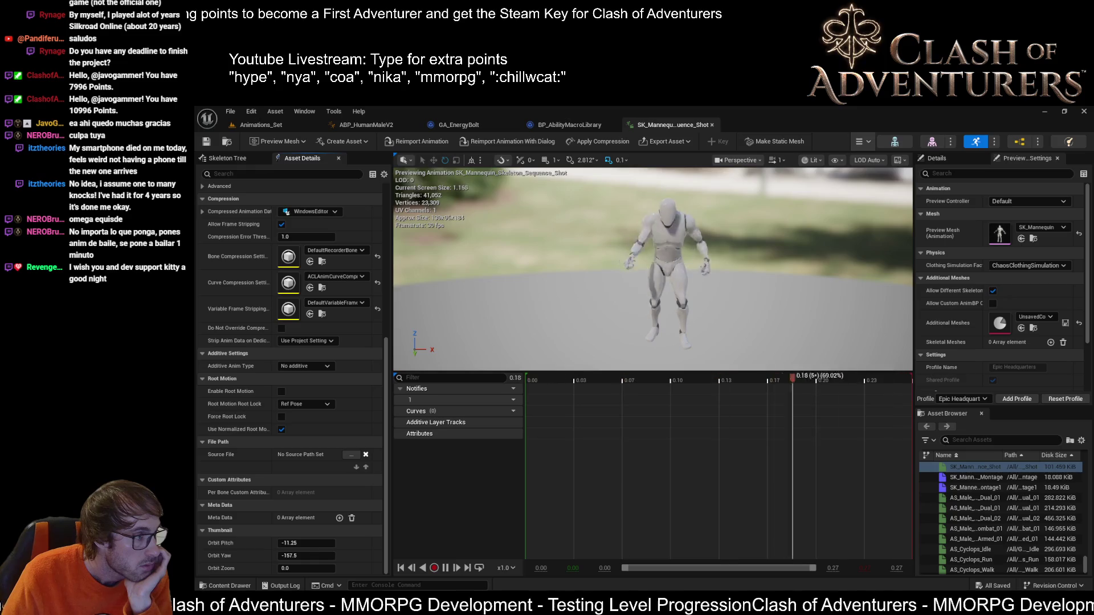
pyautogui.click(974, 487)
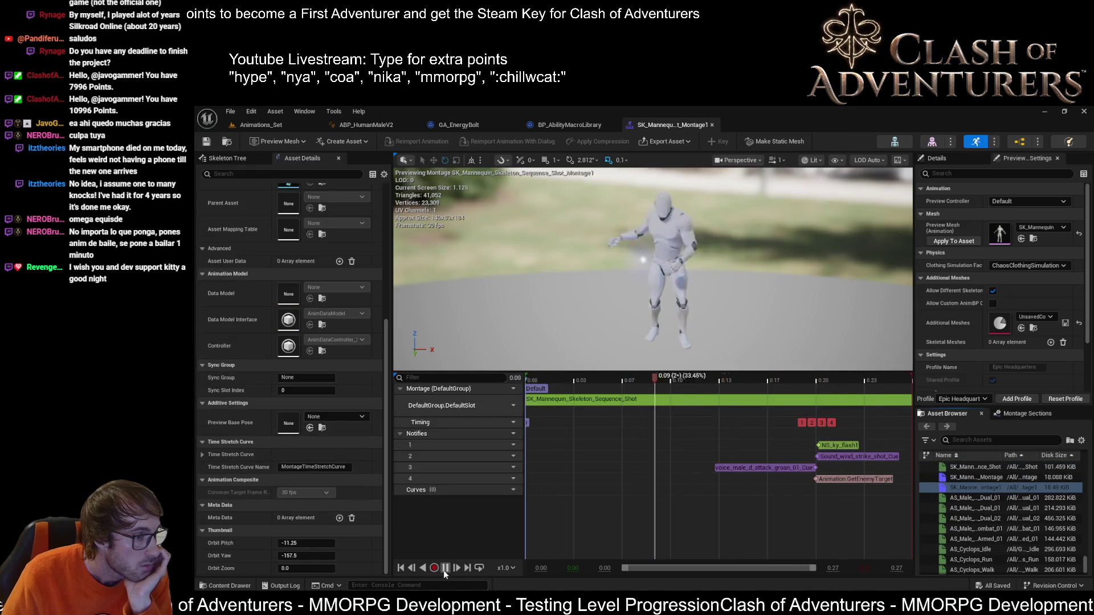
pyautogui.click(444, 568)
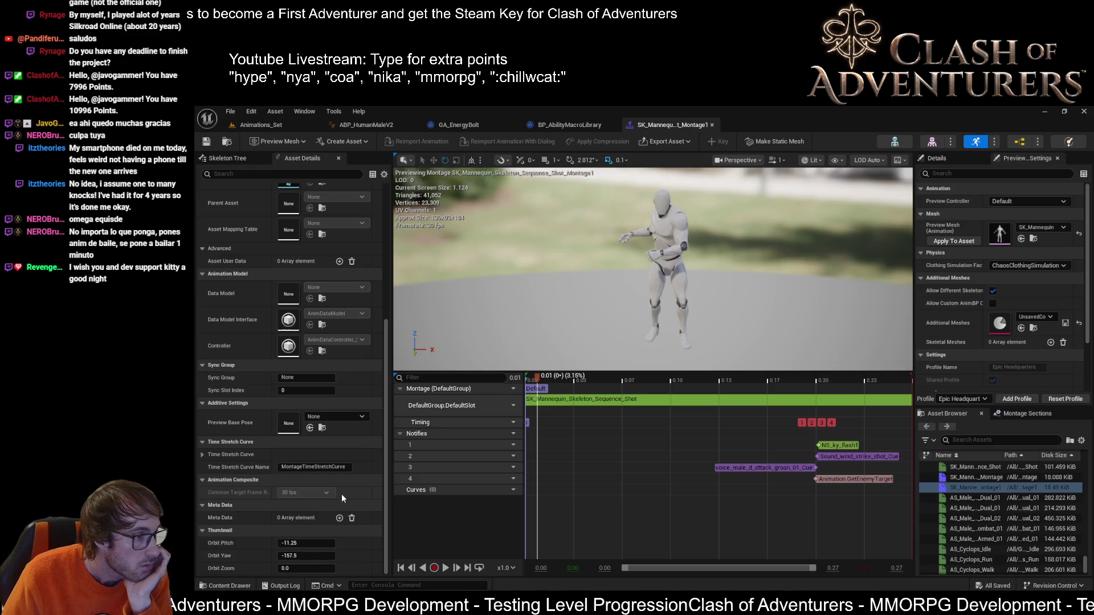
pyautogui.click(203, 455)
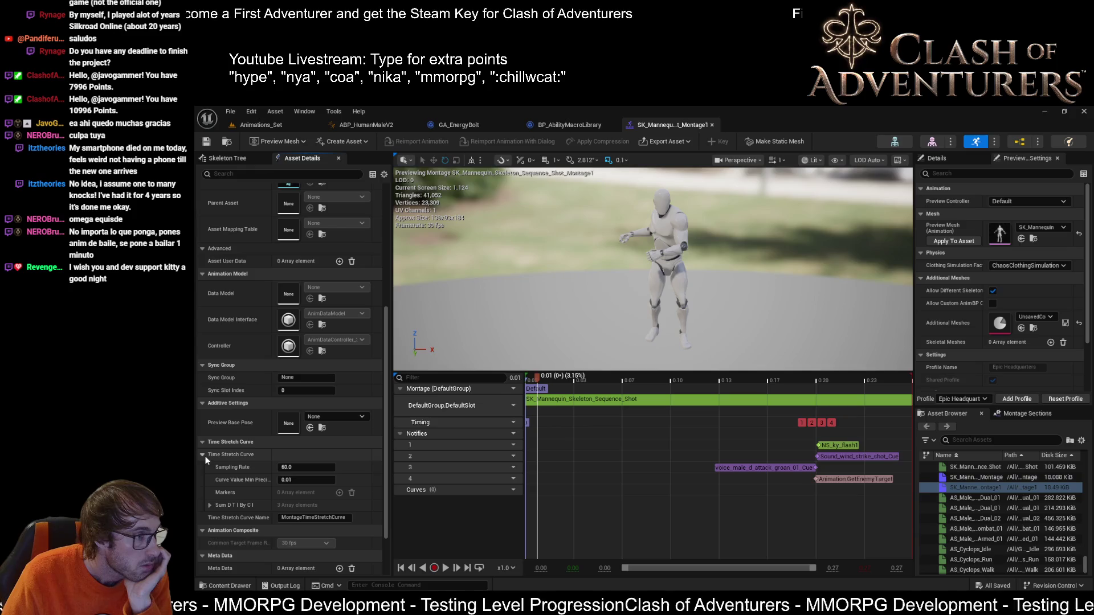
pyautogui.scroll(2, 224, 431)
pyautogui.scroll(3, 227, 433)
pyautogui.scroll(1, 233, 441)
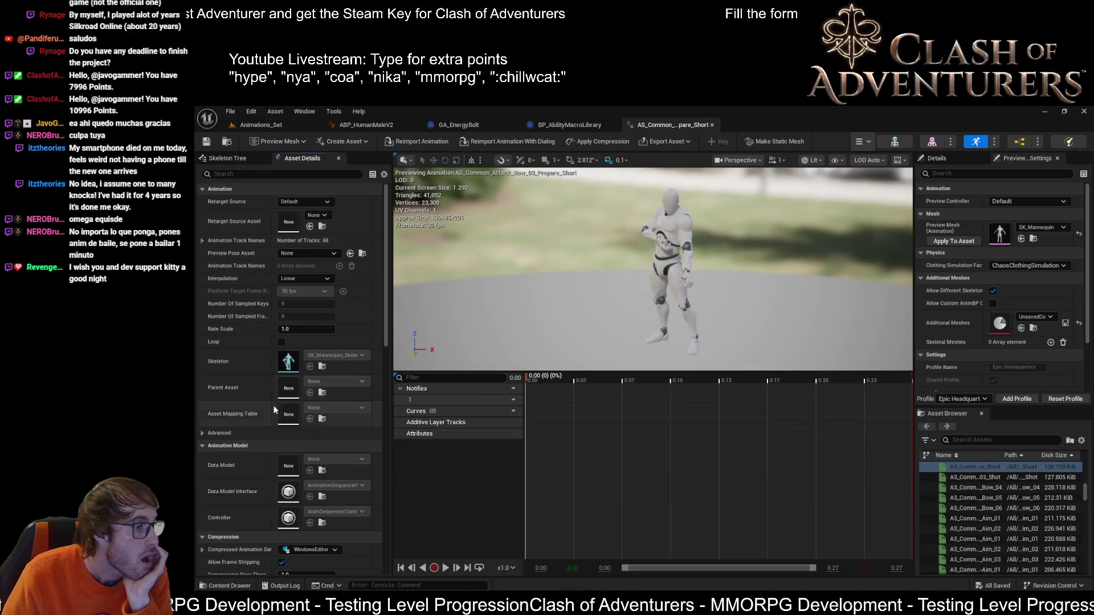
pyautogui.scroll(-3, 352, 461)
pyautogui.scroll(-2, 349, 453)
pyautogui.scroll(-2, 349, 453)
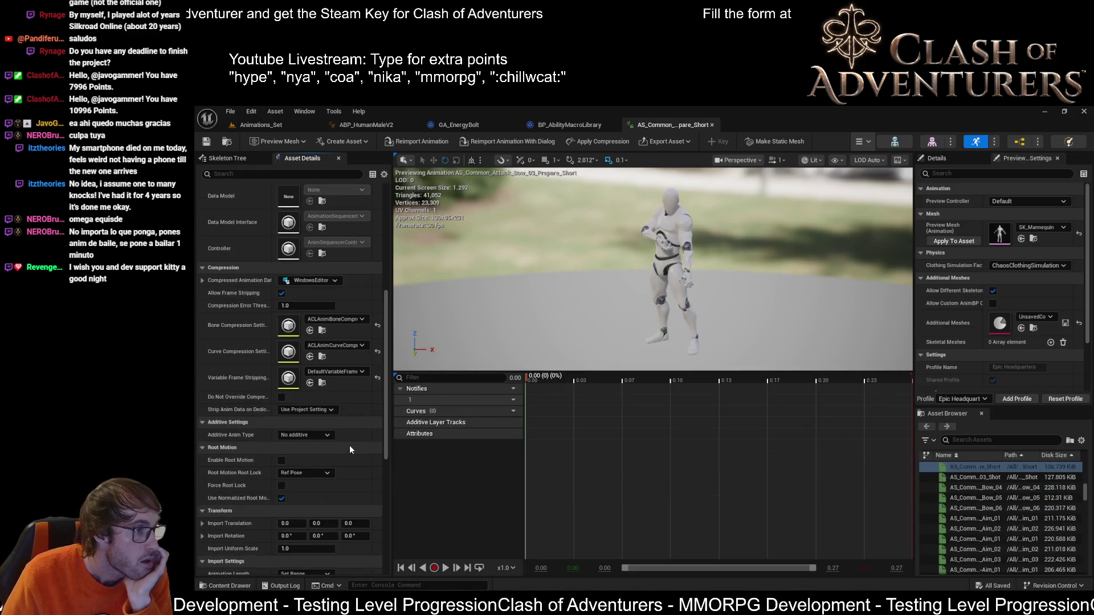
pyautogui.scroll(-1, 350, 446)
pyautogui.scroll(-1, 349, 444)
pyautogui.scroll(-1, 350, 444)
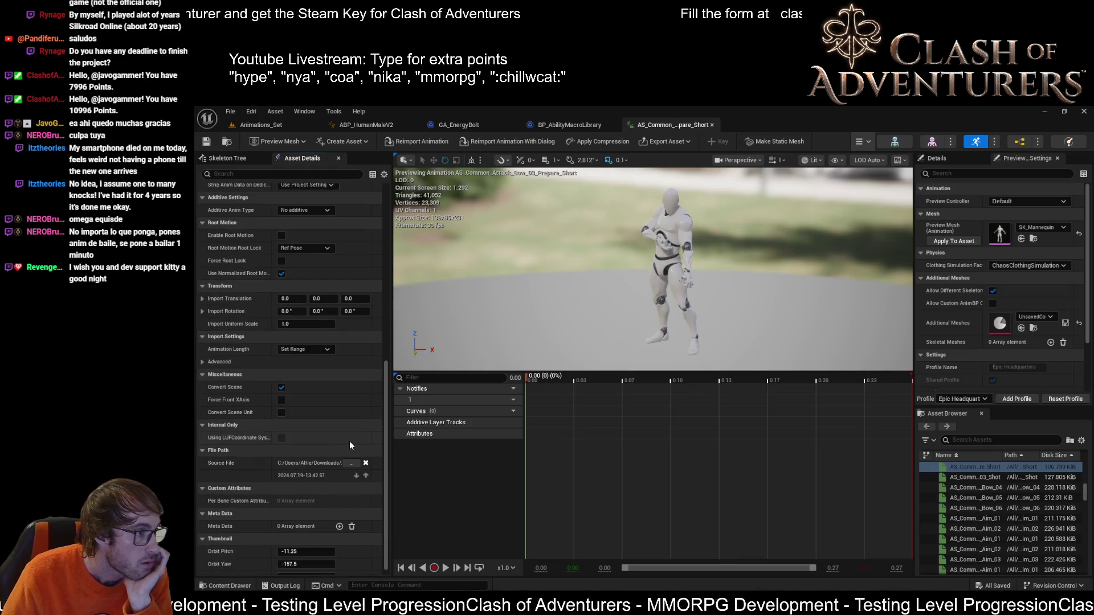
# Step: Expand and collapse the Advanced import settings in Asset Details
pyautogui.click(202, 361)
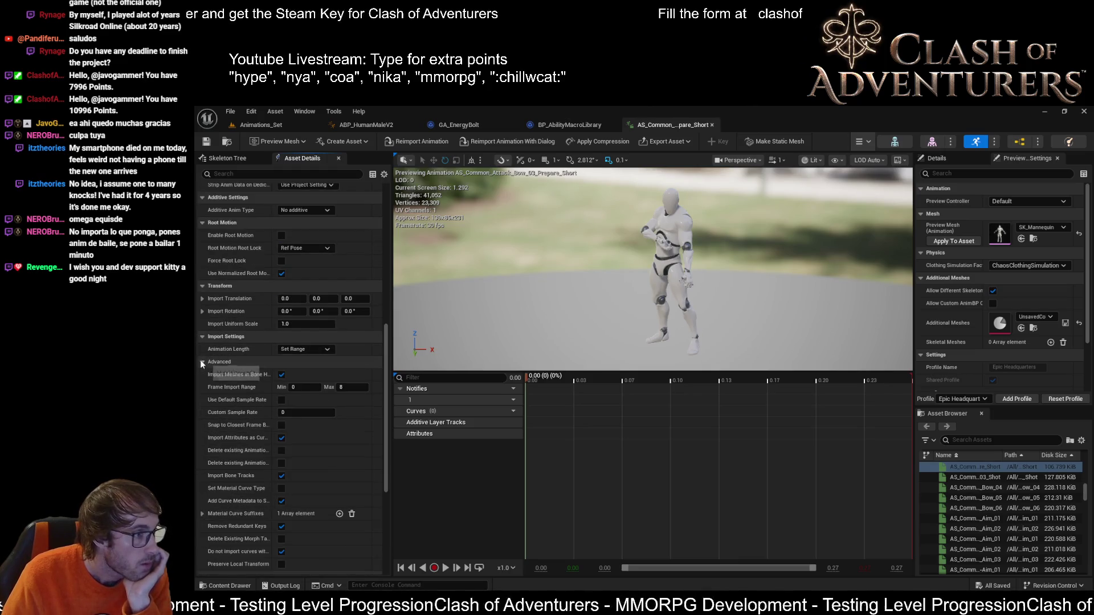
pyautogui.click(201, 362)
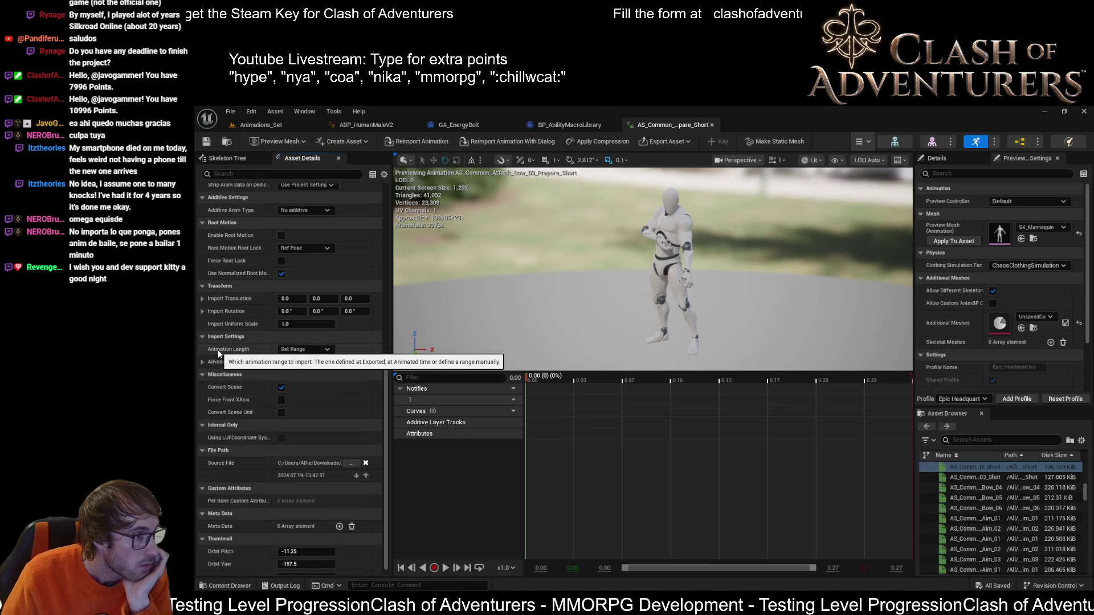
pyautogui.scroll(-1, 304, 460)
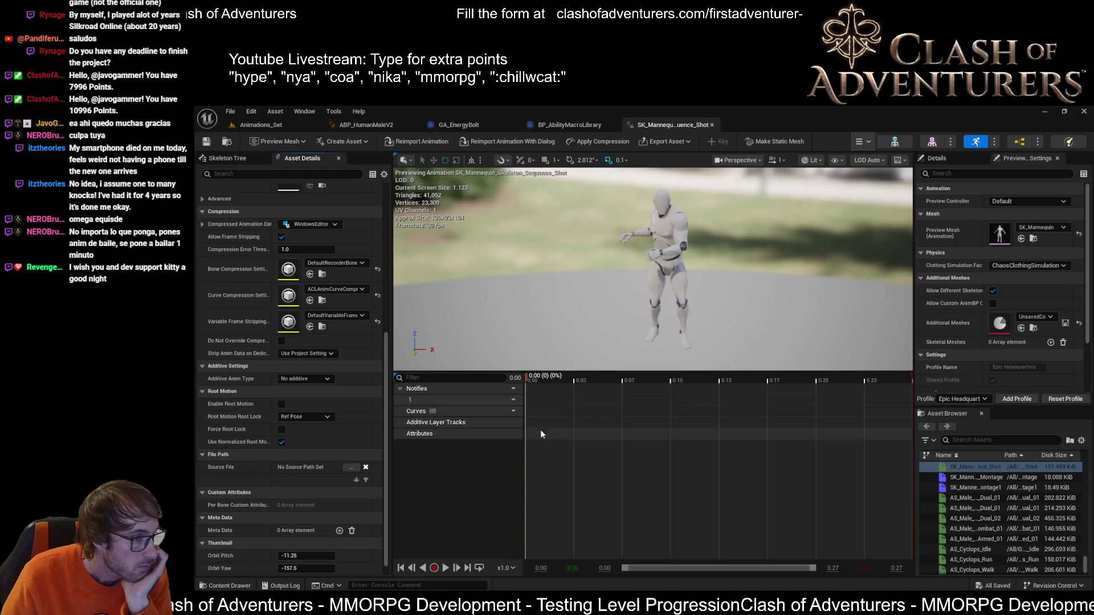
# Step: Scrub Sequence_Shot to about 0.17 s, play it, then stop Montage1 and move its playhead to the end
pyautogui.moveTo(637, 377); pyautogui.dragTo(775, 378)
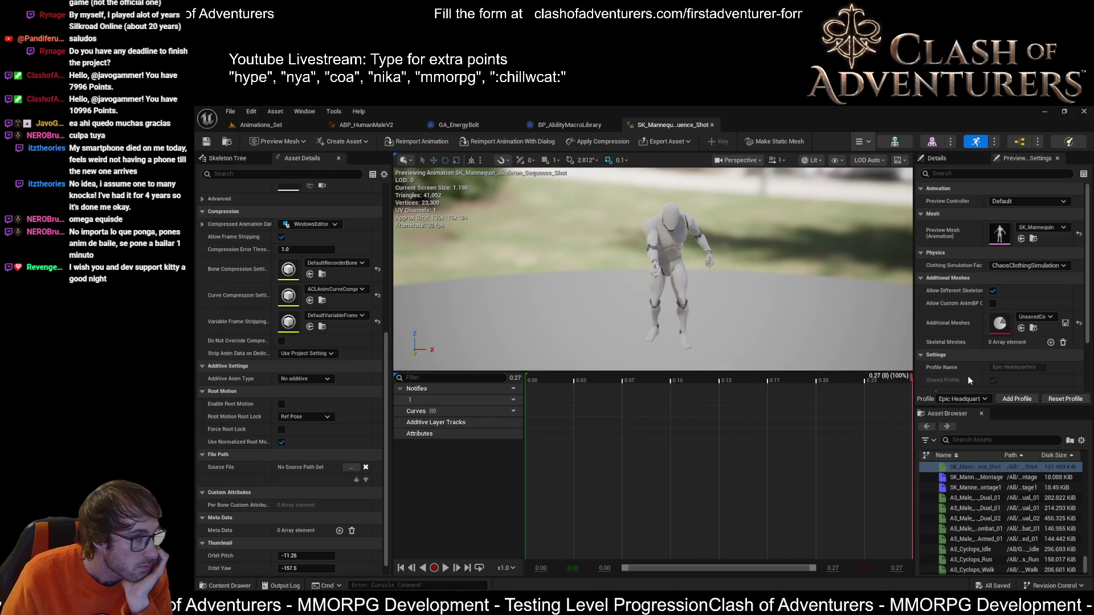
pyautogui.click(444, 569)
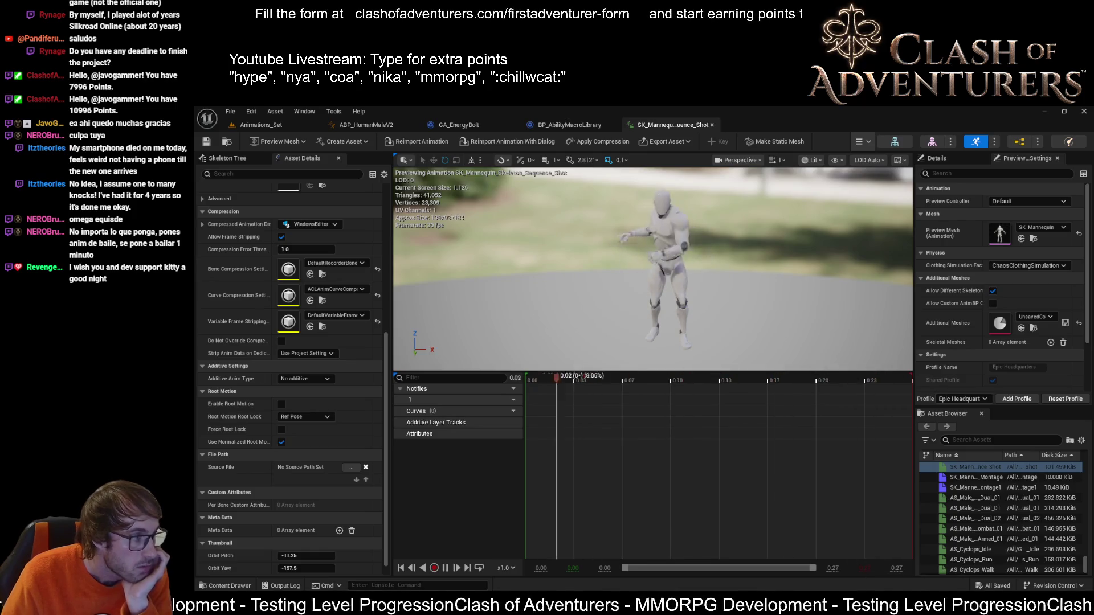
pyautogui.doubleClick(974, 487)
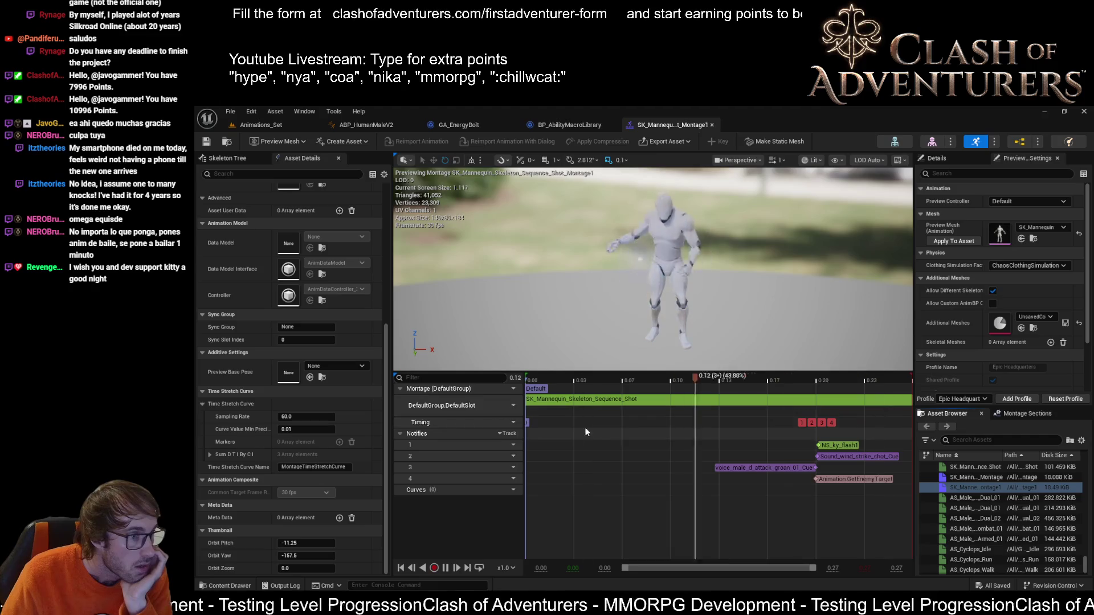
pyautogui.click(445, 567)
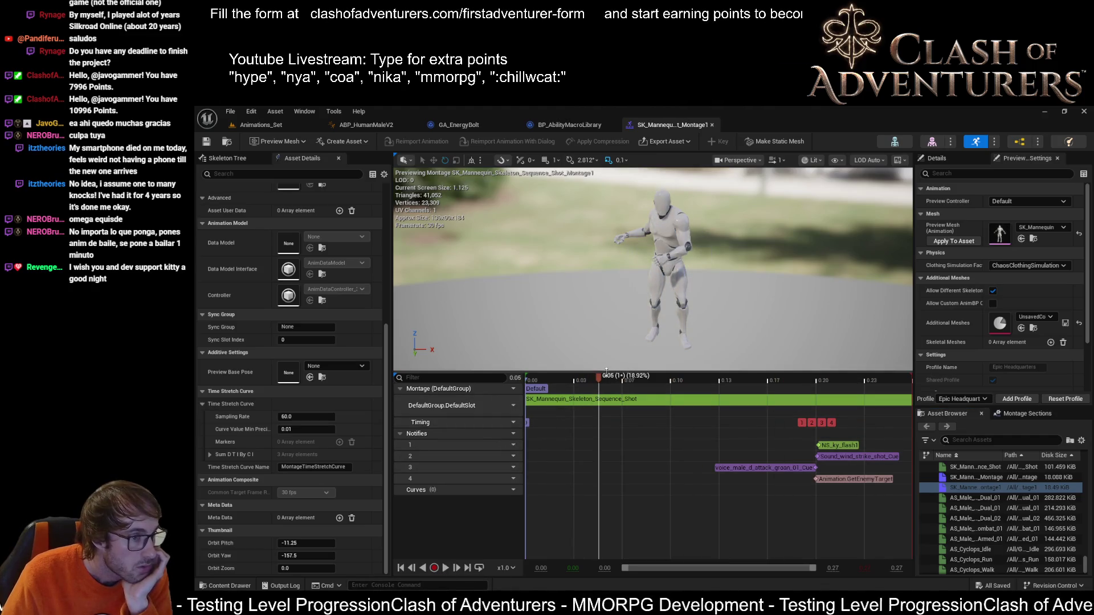
pyautogui.moveTo(599, 375)
pyautogui.mouseDown()
pyautogui.moveTo(910, 381)
pyautogui.moveTo(510, 400)
pyautogui.moveTo(922, 431)
pyautogui.mouseUp()
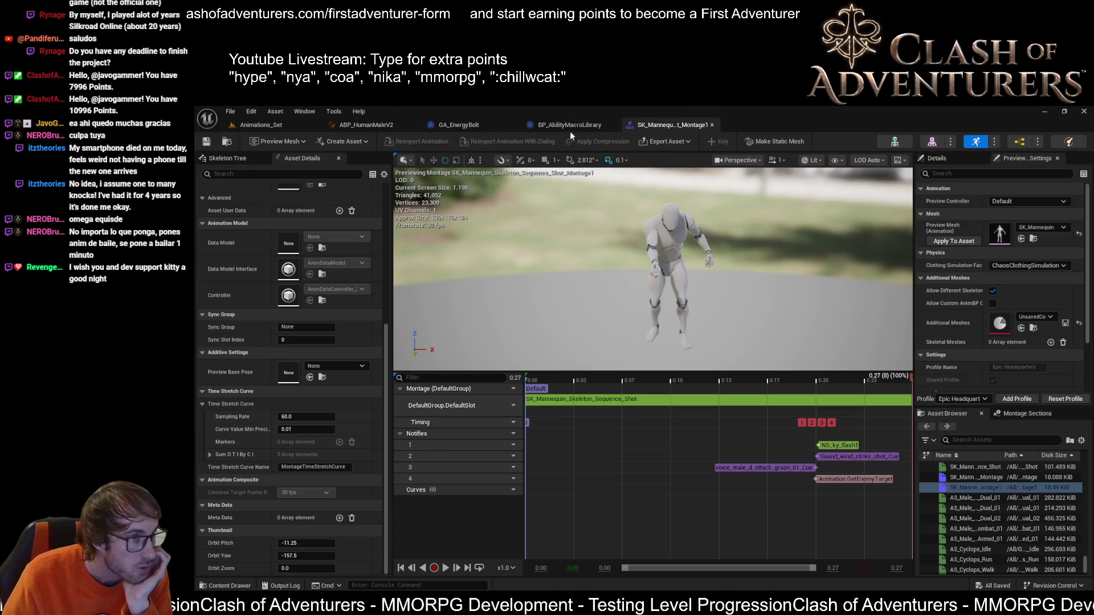
# Step: Review ABP_HumanMaleV2's montage map, then return to the Animations_Set level
pyautogui.click(383, 126)
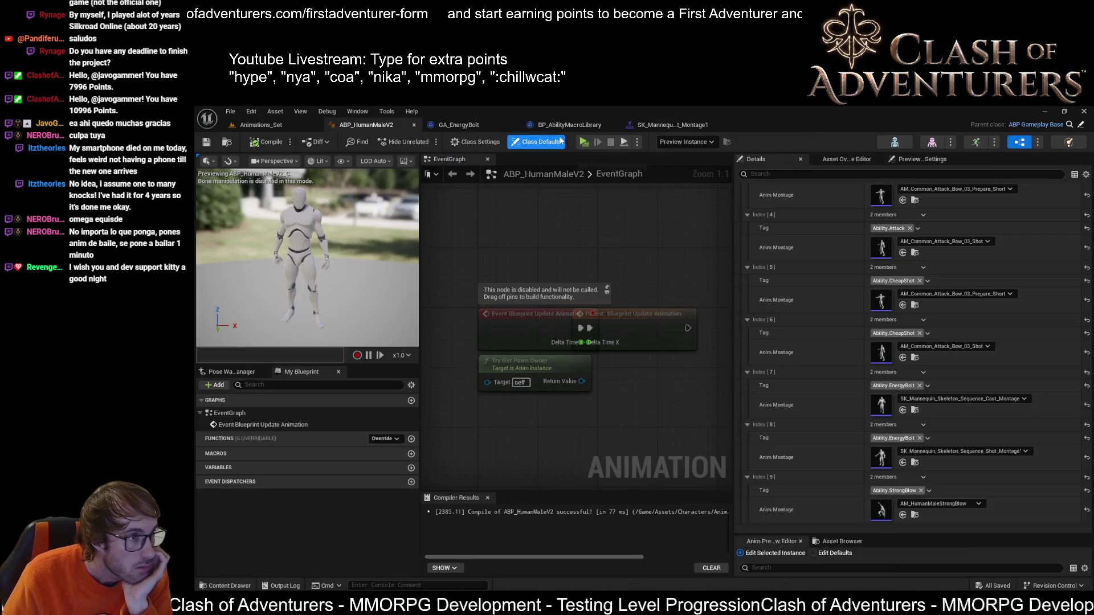
pyautogui.click(265, 124)
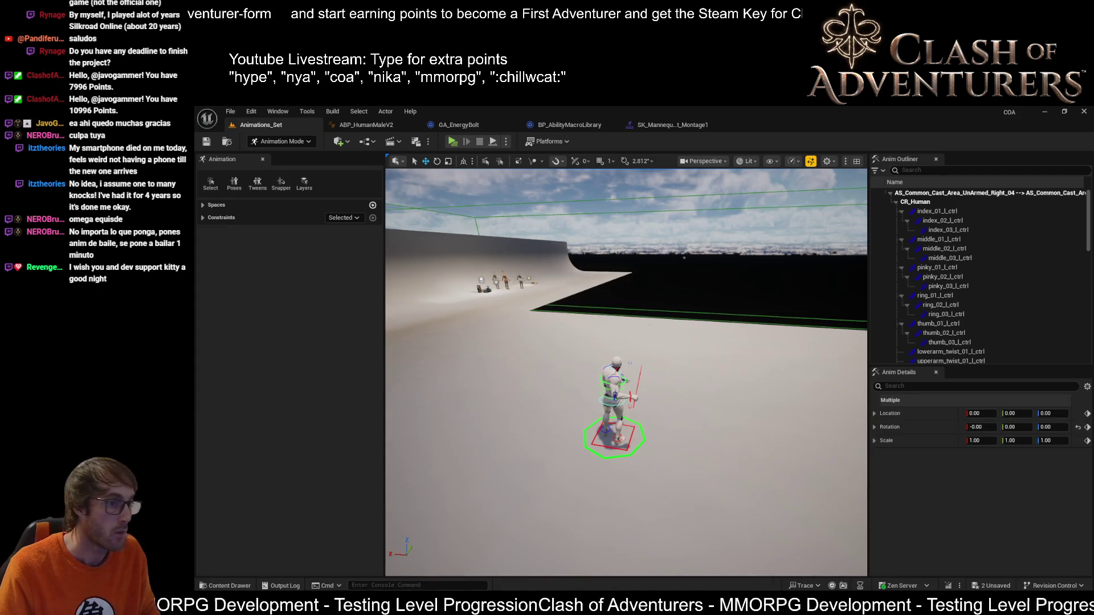
pyautogui.scroll(2, 625, 372)
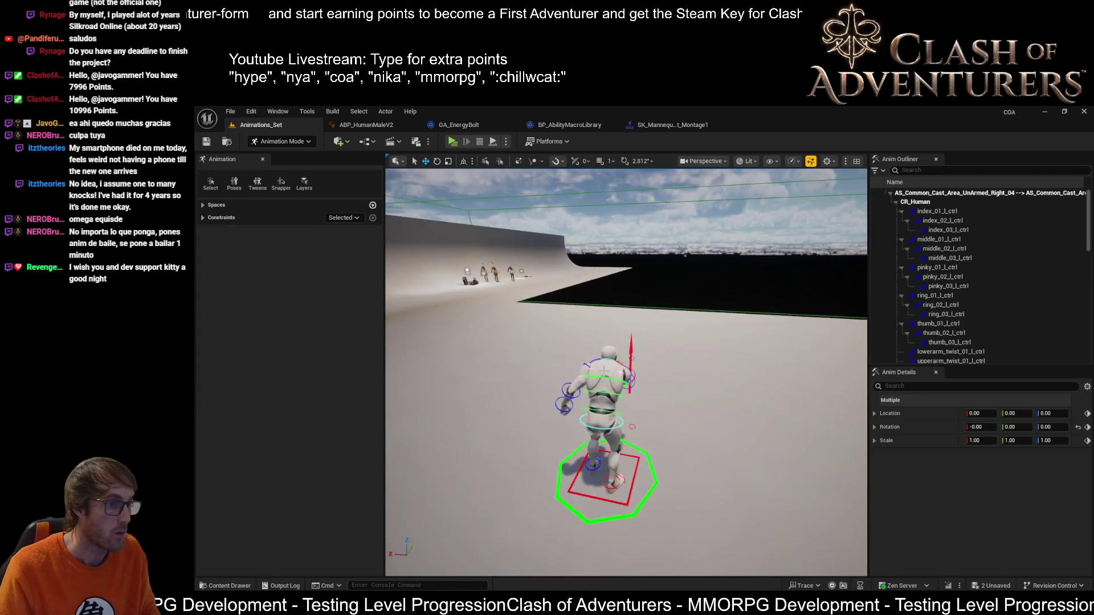
pyautogui.scroll(2, 626, 371)
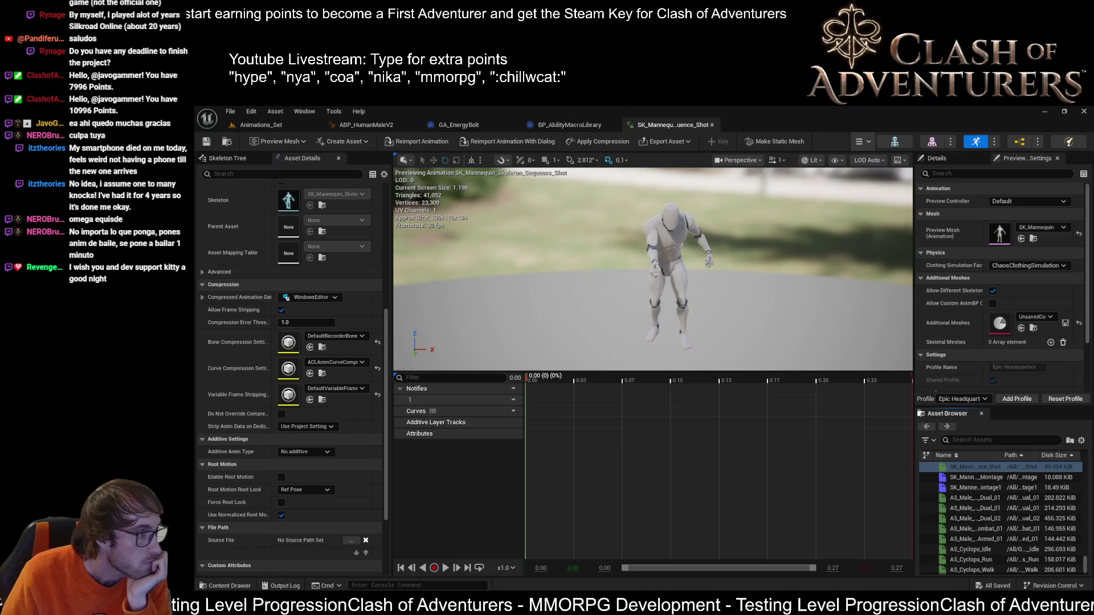
# Step: Pause the Sequence_Shot montage preview and return via ABP_HumanMaleV2 to the Animations_Set level
pyautogui.press('Down')
pyautogui.press('Down')
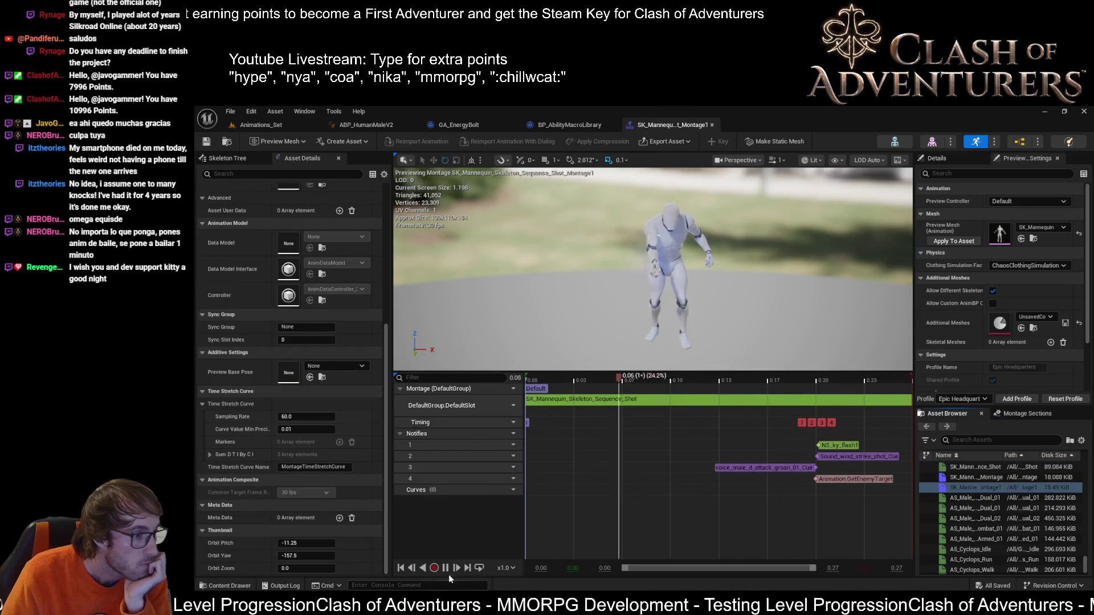
pyautogui.click(450, 565)
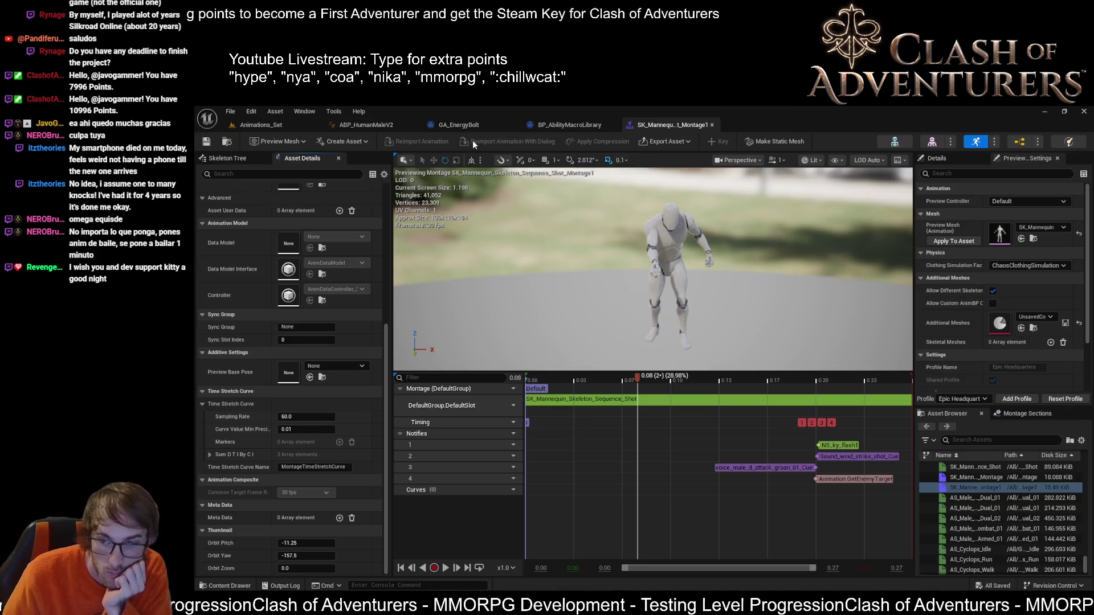
pyautogui.moveTo(365, 125)
pyautogui.click(416, 130)
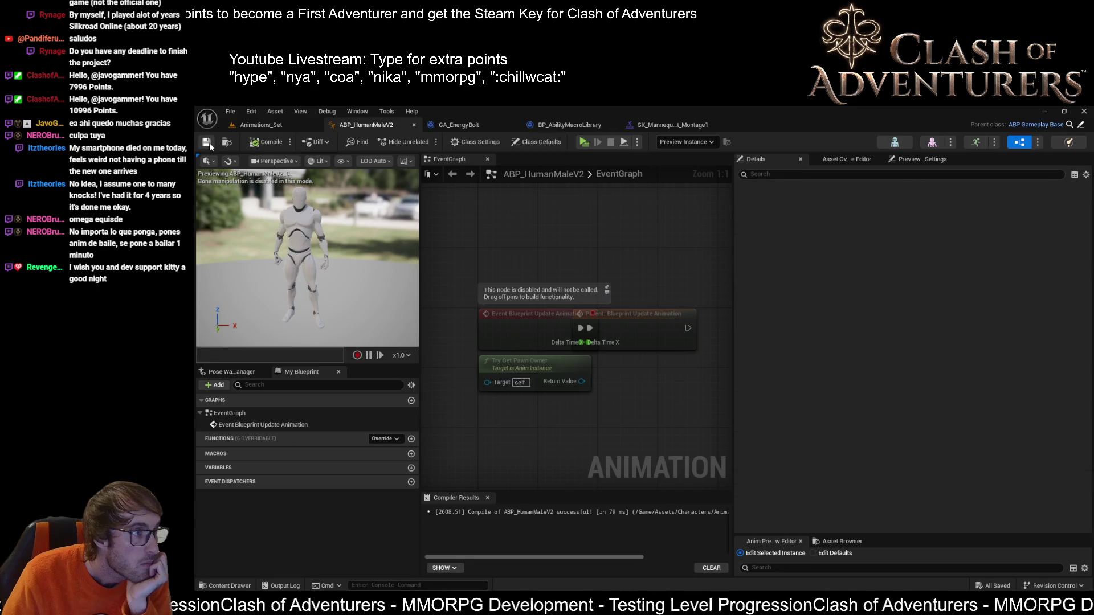
pyautogui.click(285, 129)
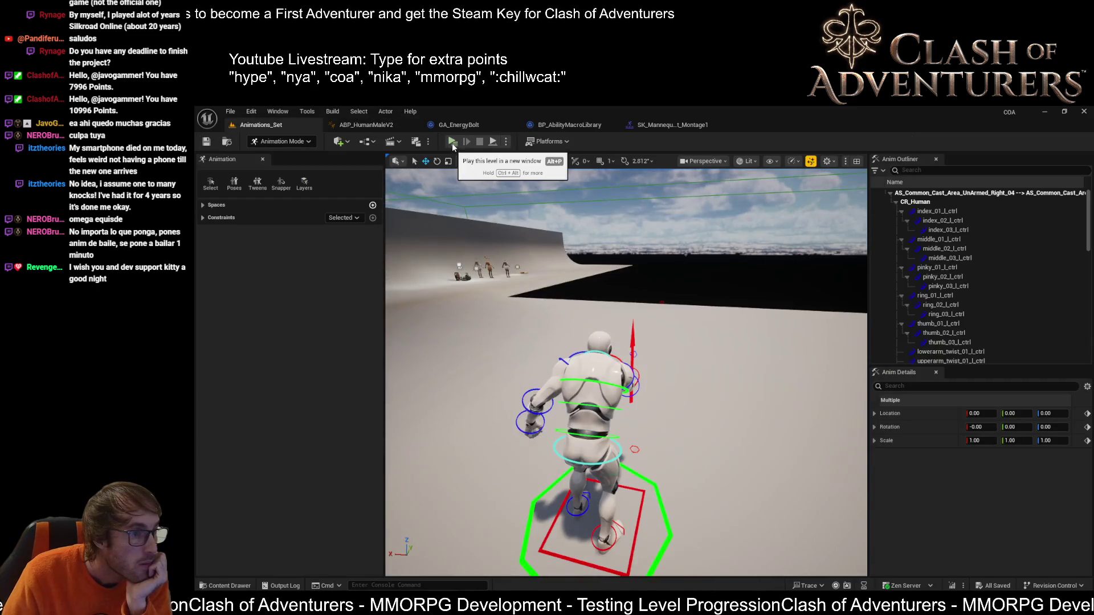
# Step: Start Play-in-Editor in a new window, maximise the client and walk the character forward
pyautogui.click(452, 143)
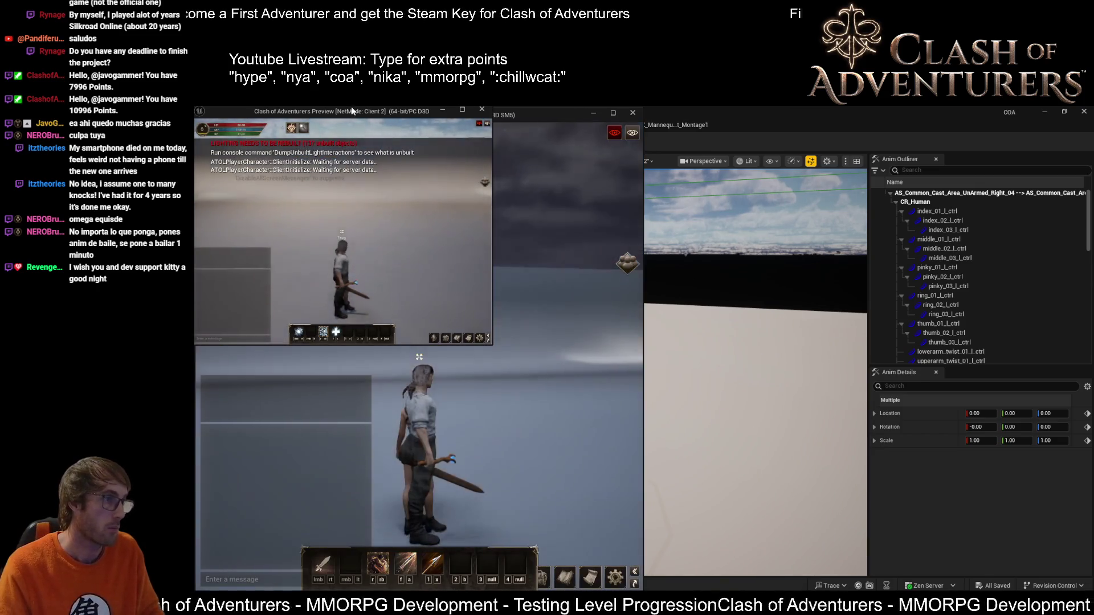
pyautogui.moveTo(346, 115); pyautogui.dragTo(612, 246)
pyautogui.doubleClick(612, 248)
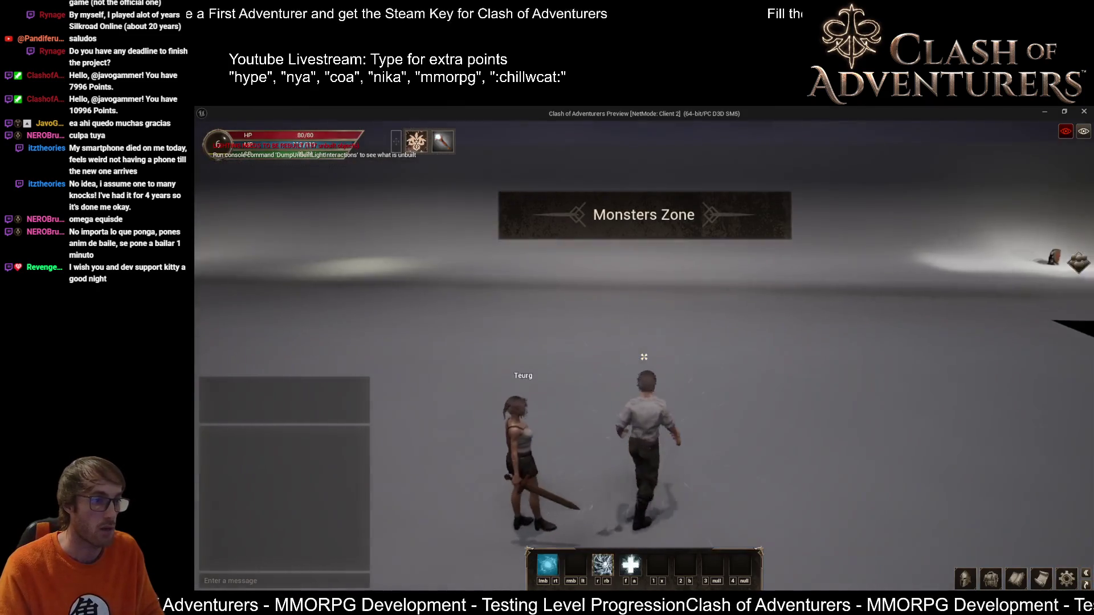
pyautogui.press('w')
# Step: Cast the energy bolt and staff spell attacks repeatedly while turning around the area
pyautogui.click(644, 356)
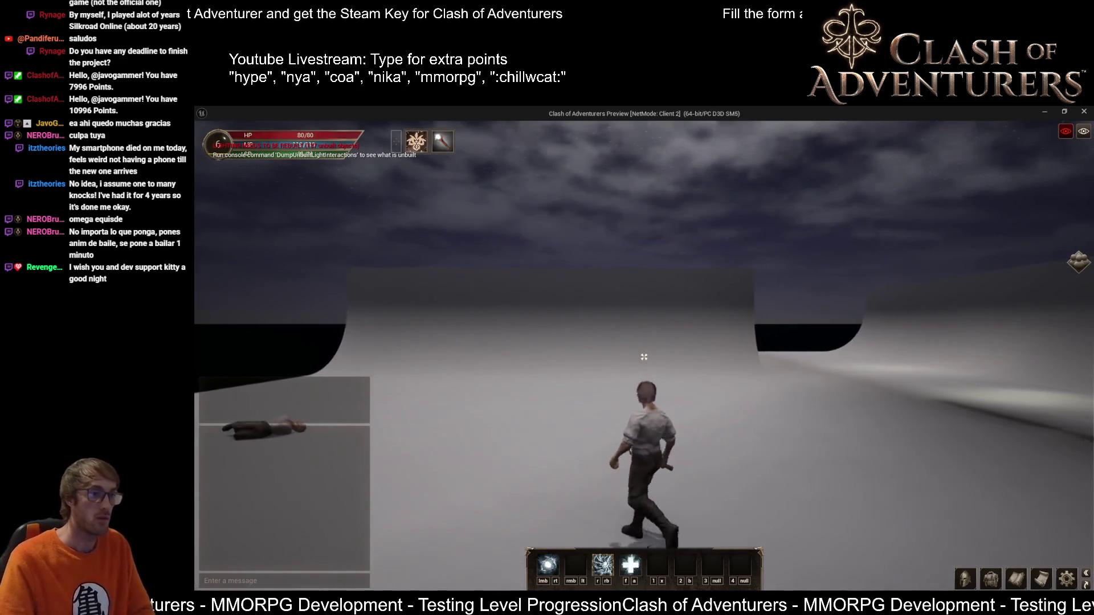
pyautogui.click(644, 356)
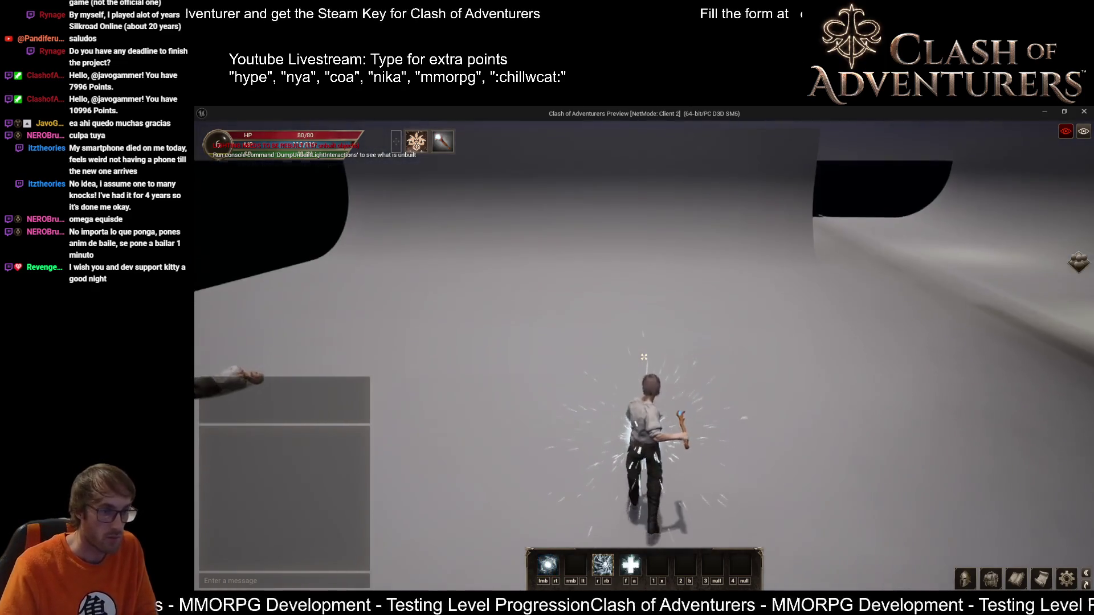
pyautogui.click(644, 356)
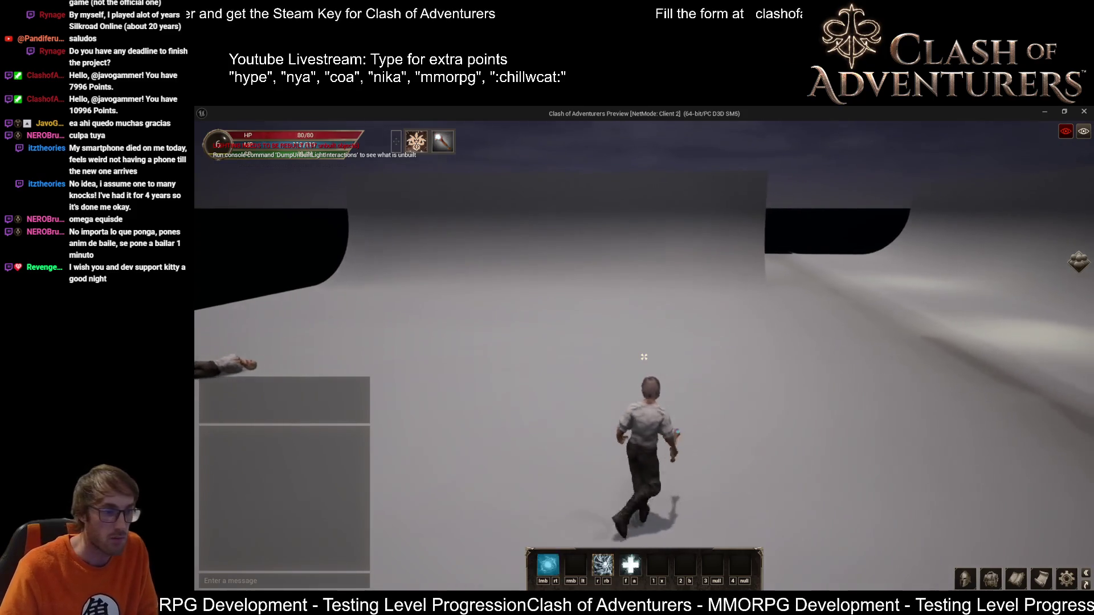
pyautogui.click(644, 357)
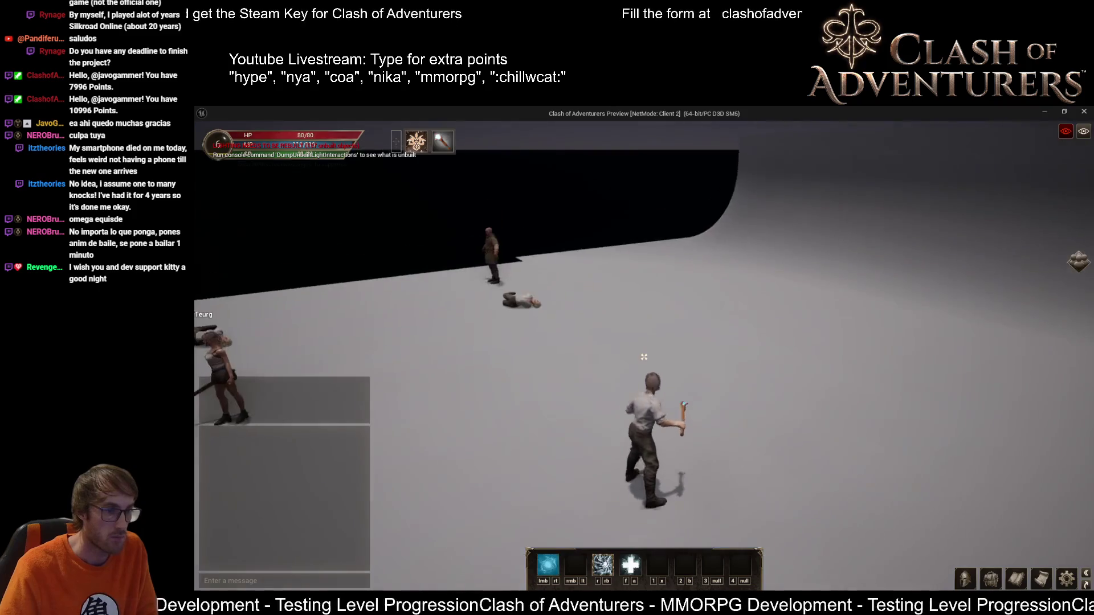
pyautogui.click(643, 357)
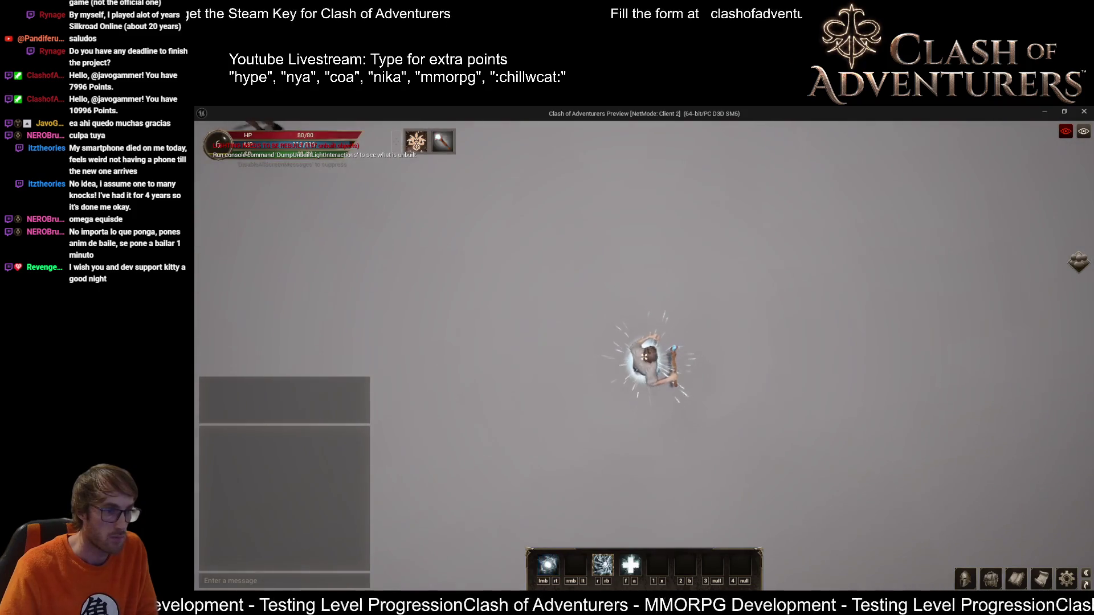
pyautogui.click(644, 357)
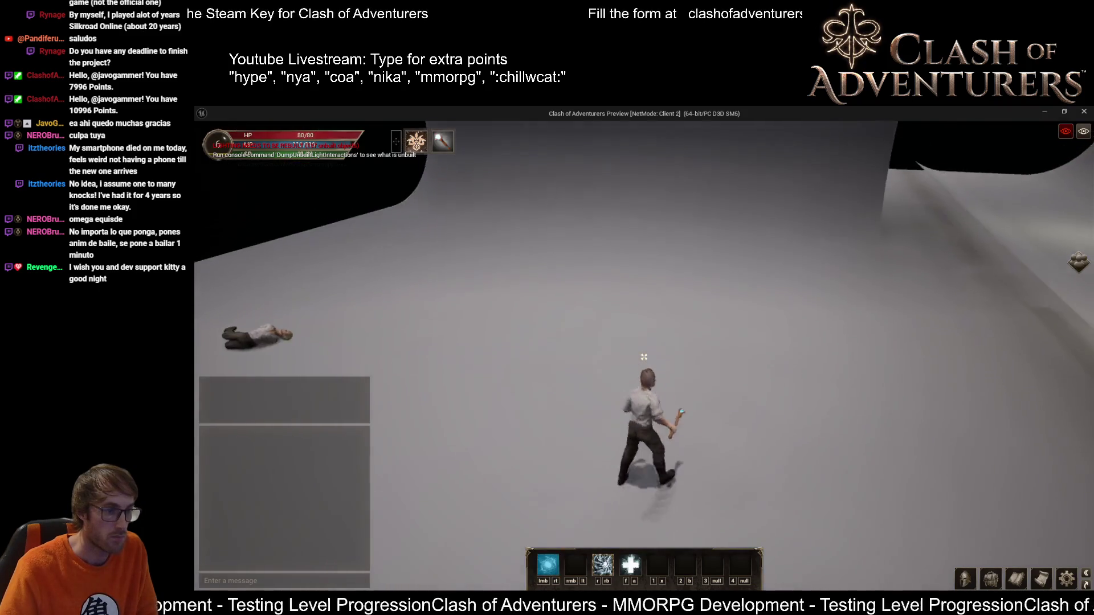
pyautogui.click(644, 357)
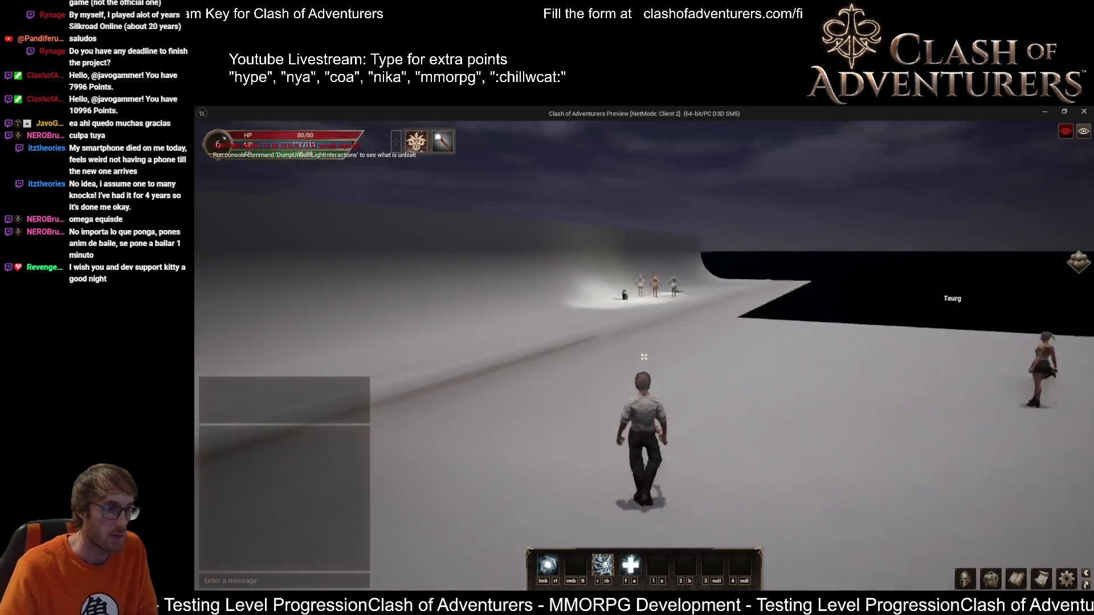
pyautogui.click(644, 356)
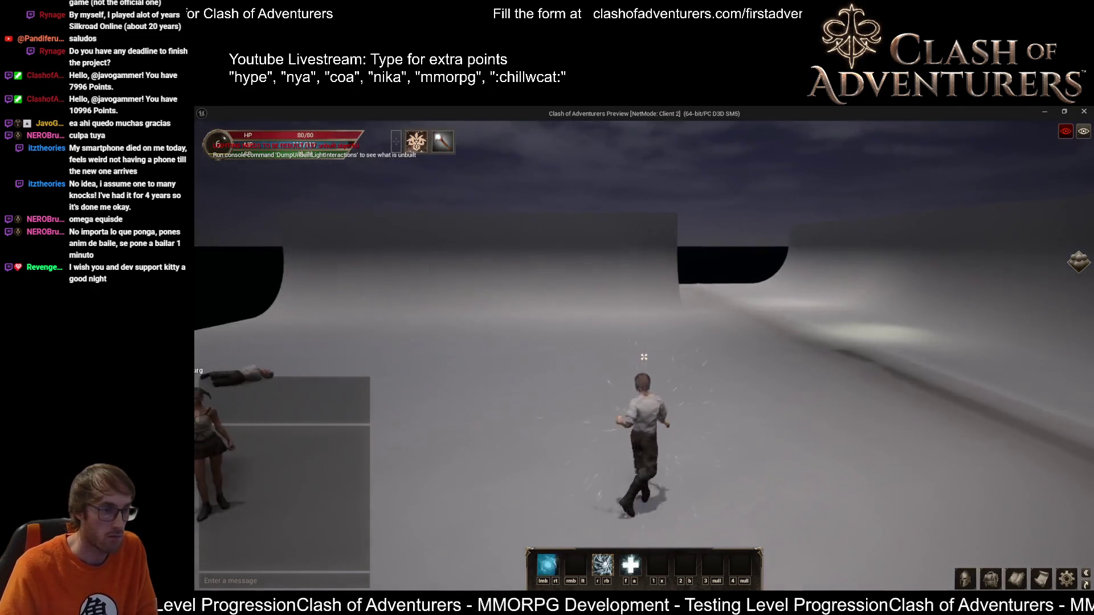
pyautogui.click(644, 357)
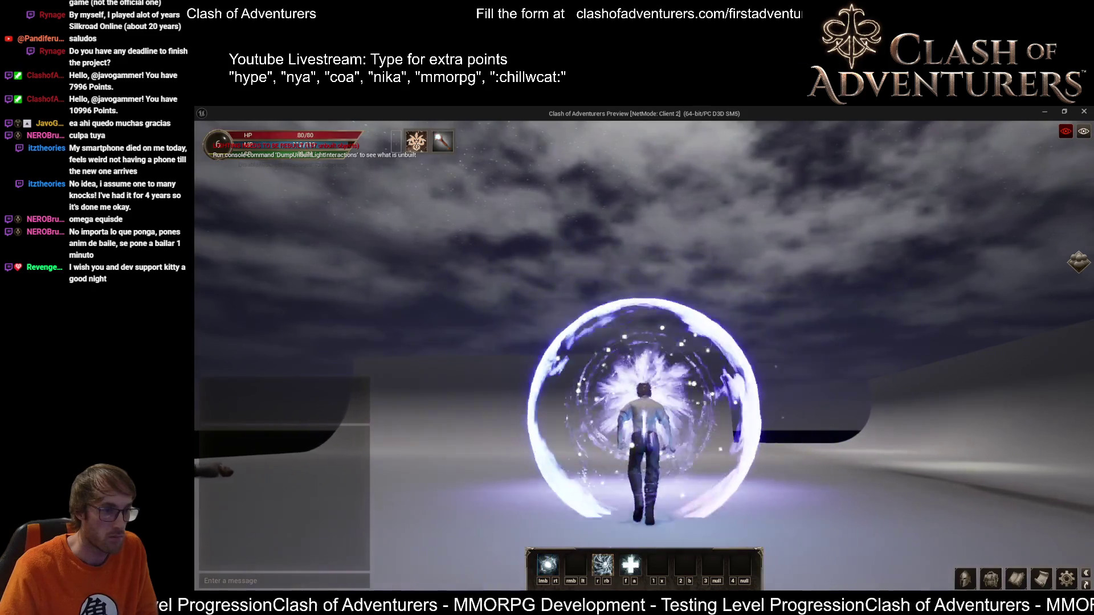
pyautogui.press('w')
pyautogui.click(644, 357)
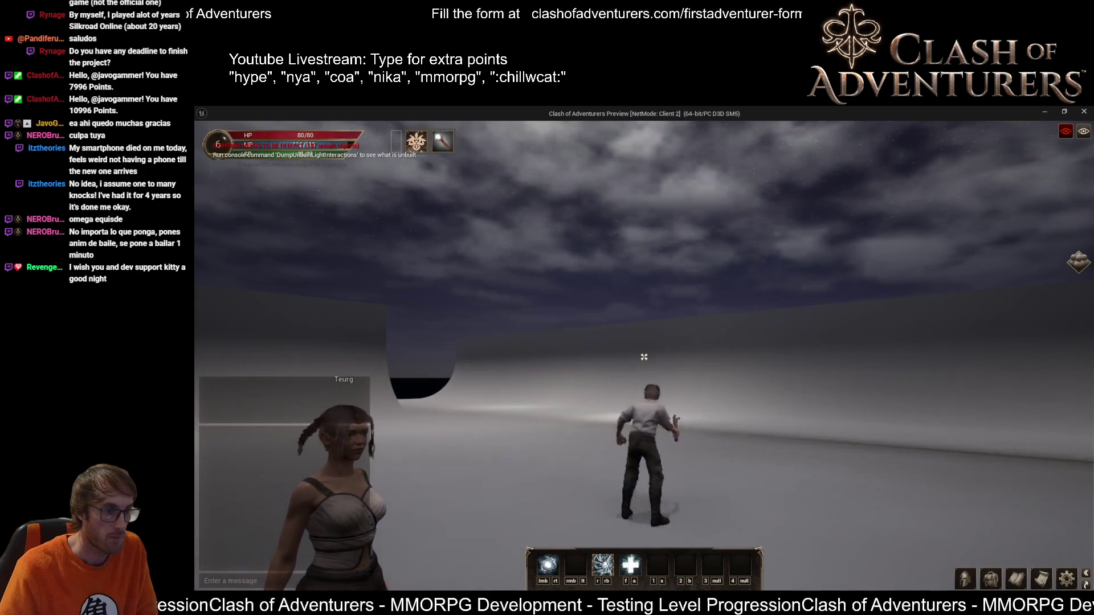
pyautogui.click(644, 356)
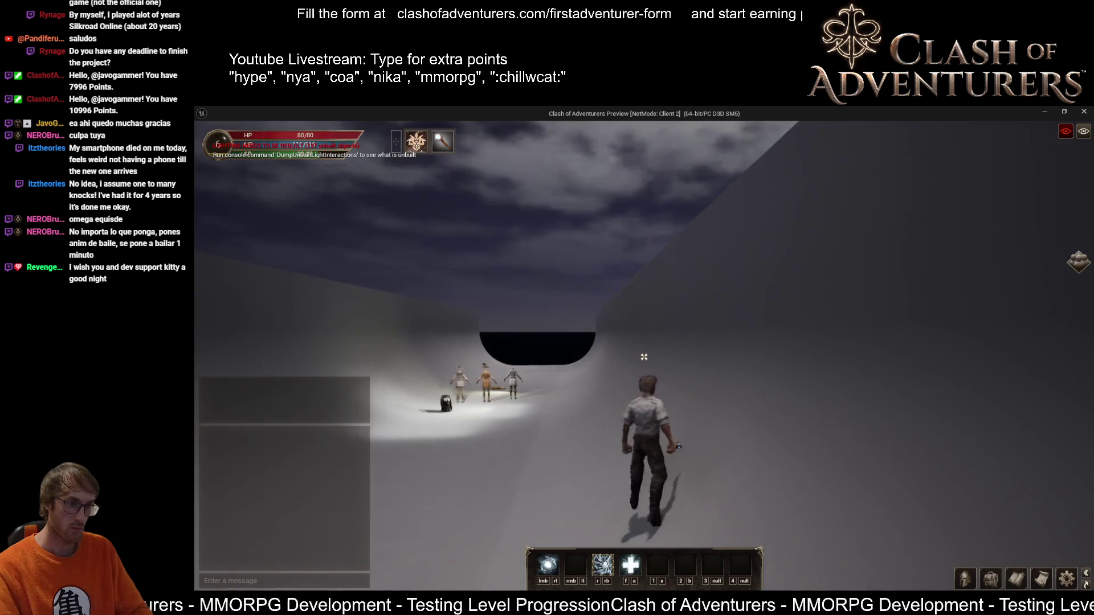
# Step: Jump once, then end the play session and return to the editor
pyautogui.press('space')
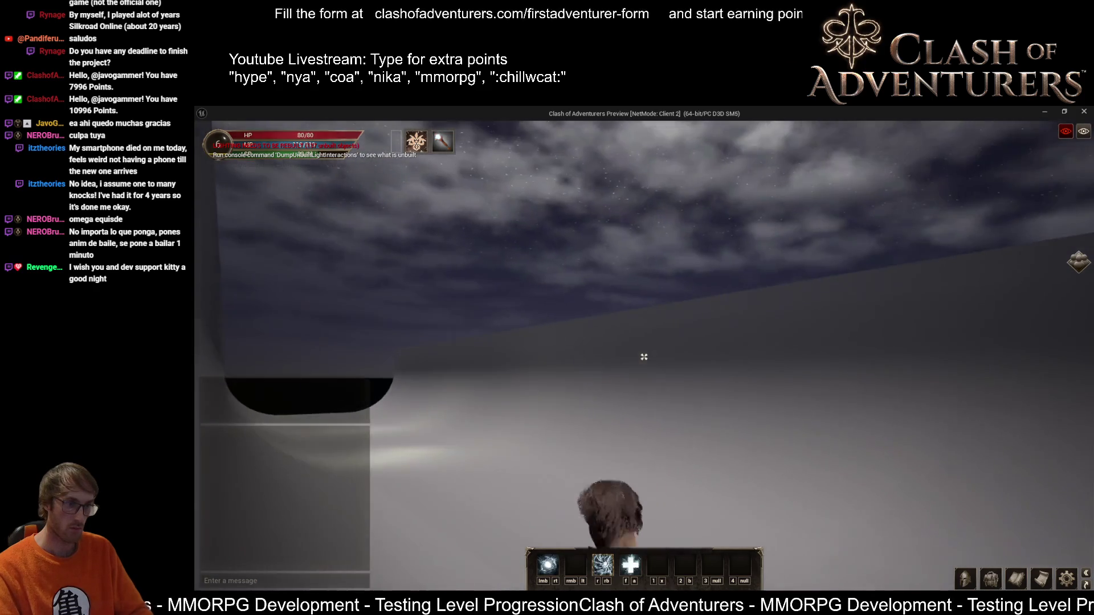
pyautogui.press('Escape')
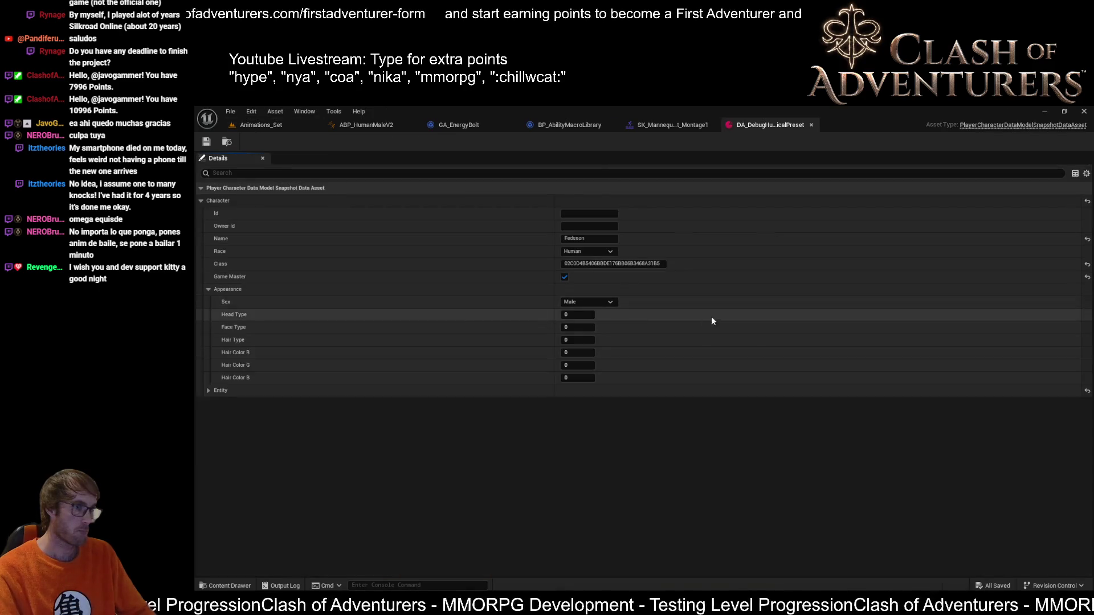
# Step: Set the debug preset's Sex to Female and launch Play-in-Editor from Animations_Set
pyautogui.click(599, 300)
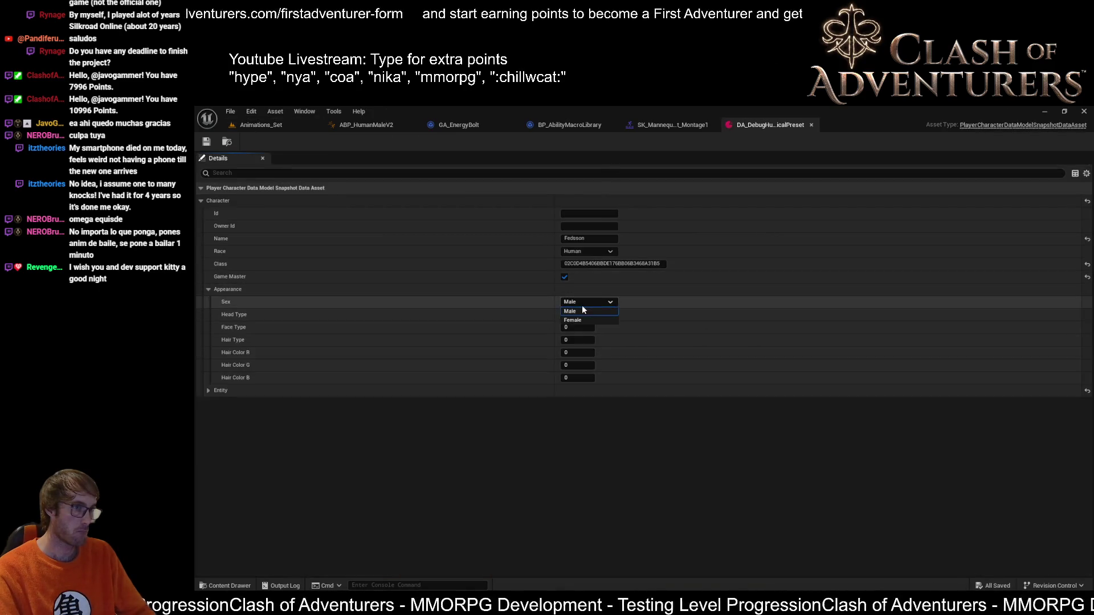
pyautogui.click(243, 127)
pyautogui.click(453, 142)
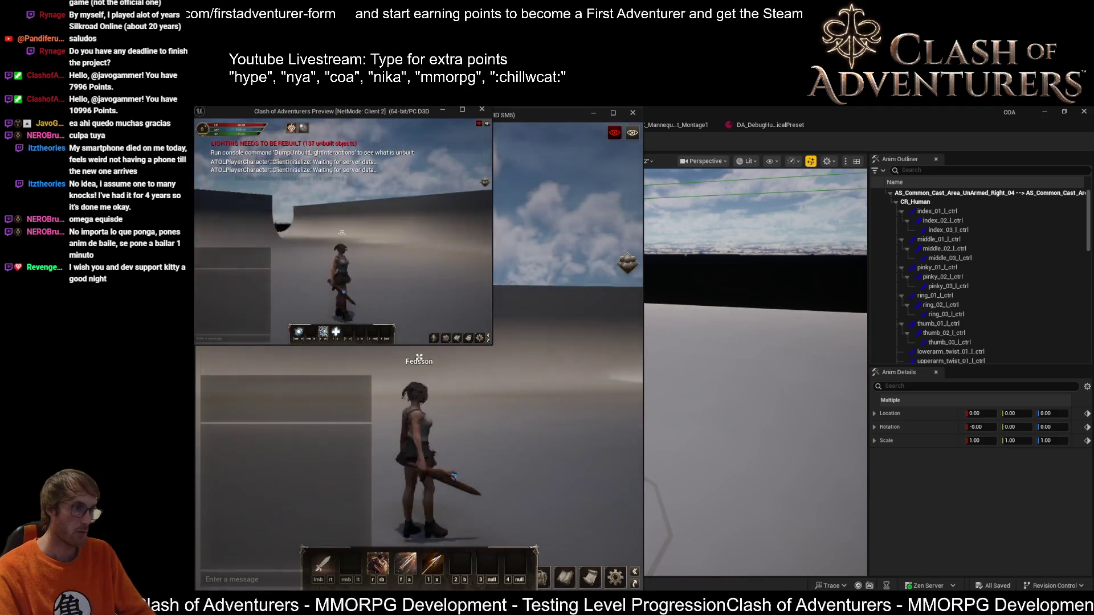
# Step: Maximise the Client 2 preview, focus it and run toward the Monsters Zone
pyautogui.doubleClick(320, 110)
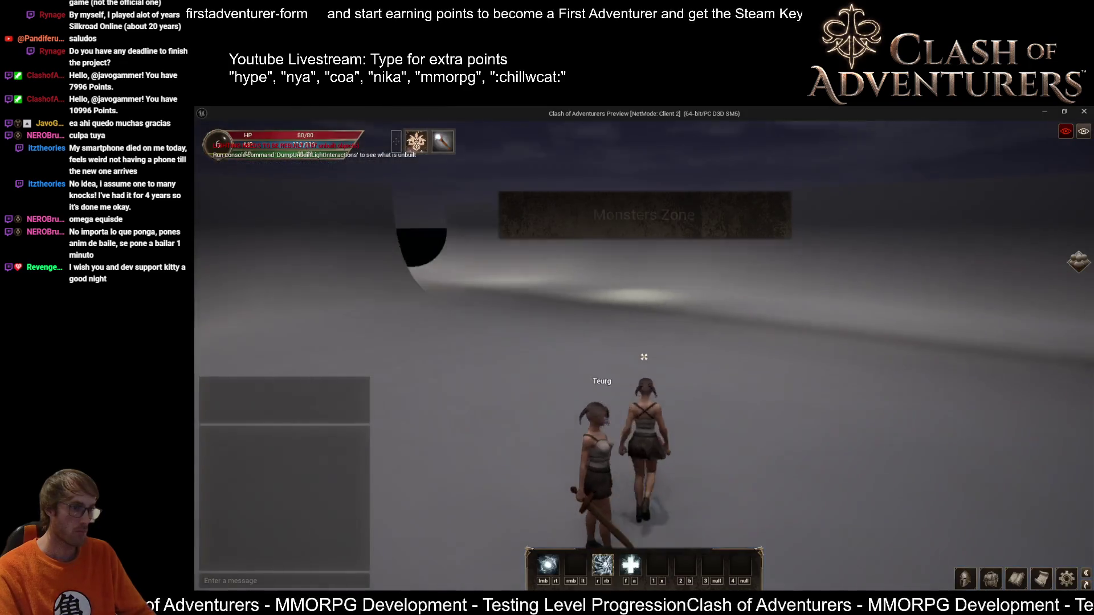
pyautogui.click(644, 356)
pyautogui.press('w')
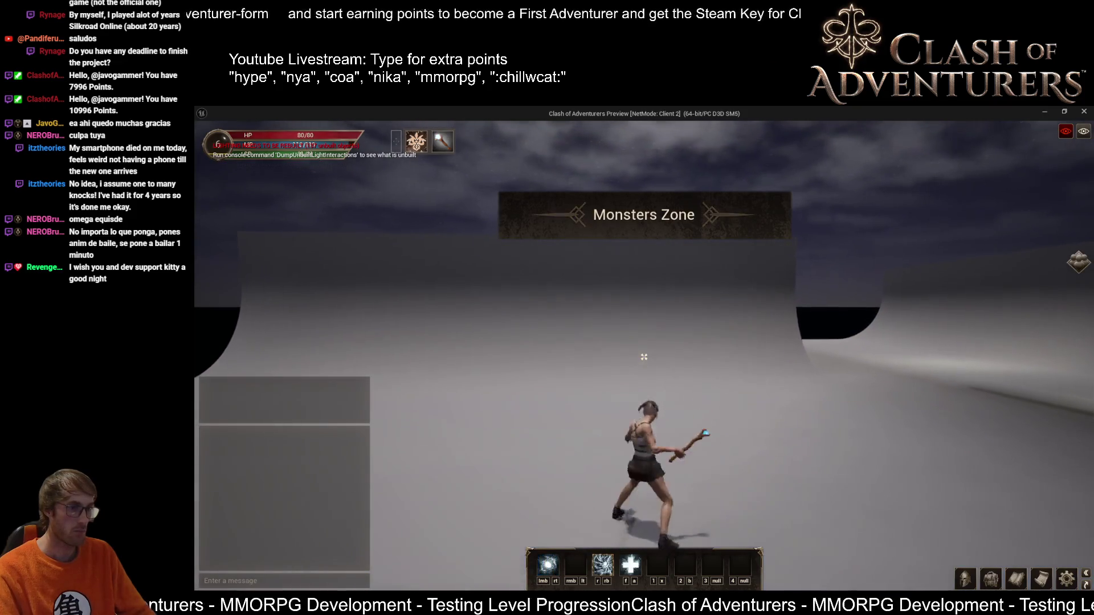
# Step: Alternate F sphere-spell casts with staff swings while walking forward
pyautogui.press('f')
pyautogui.click(644, 357)
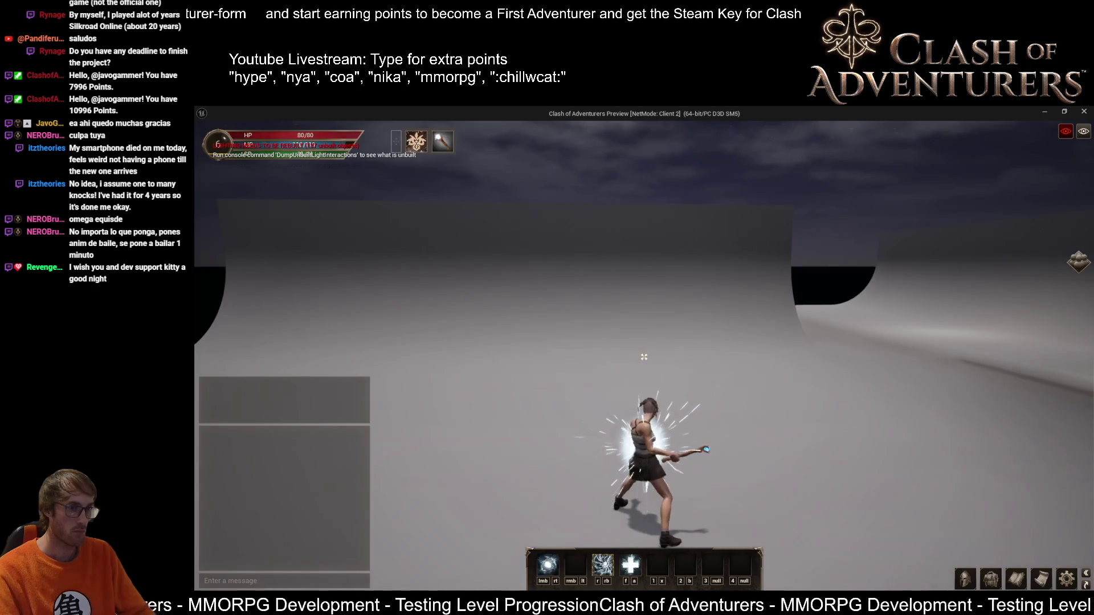
pyautogui.press('f')
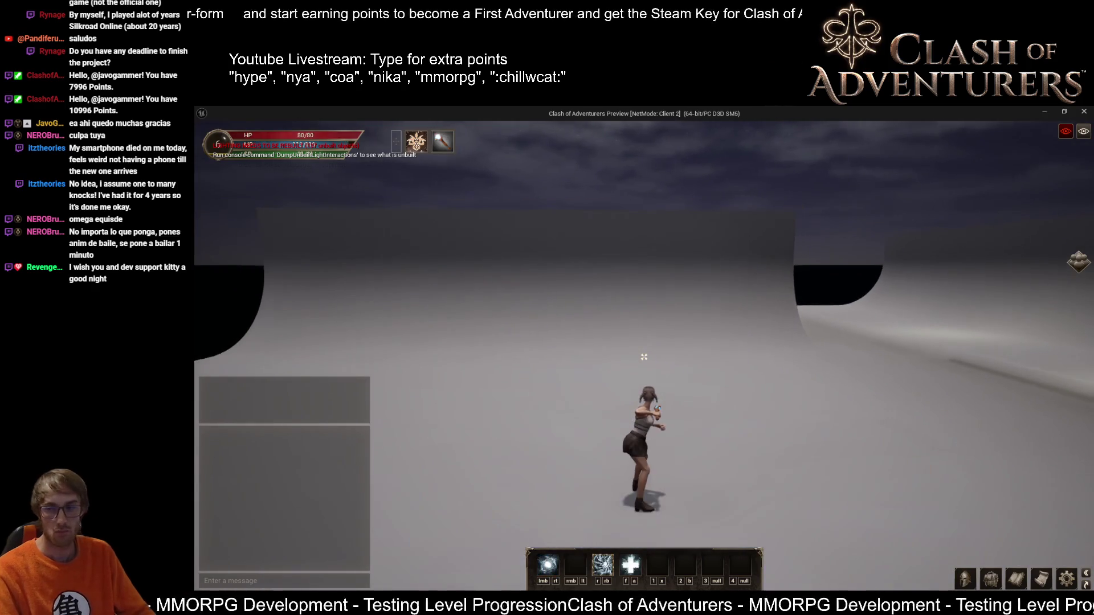
pyautogui.click(644, 356)
pyautogui.press('f')
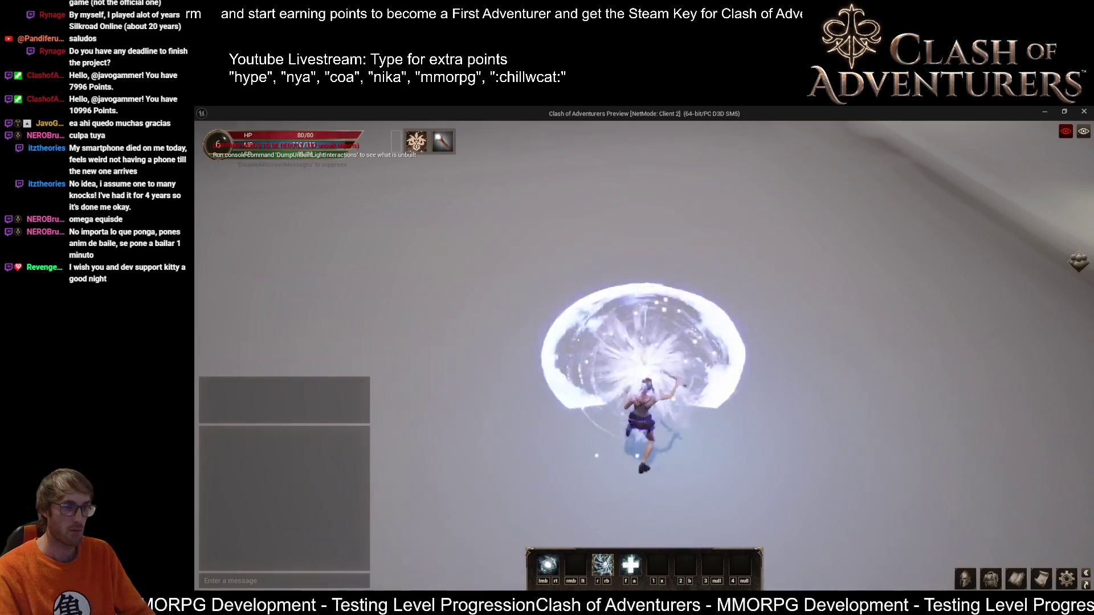
pyautogui.click(643, 357)
pyautogui.press('f')
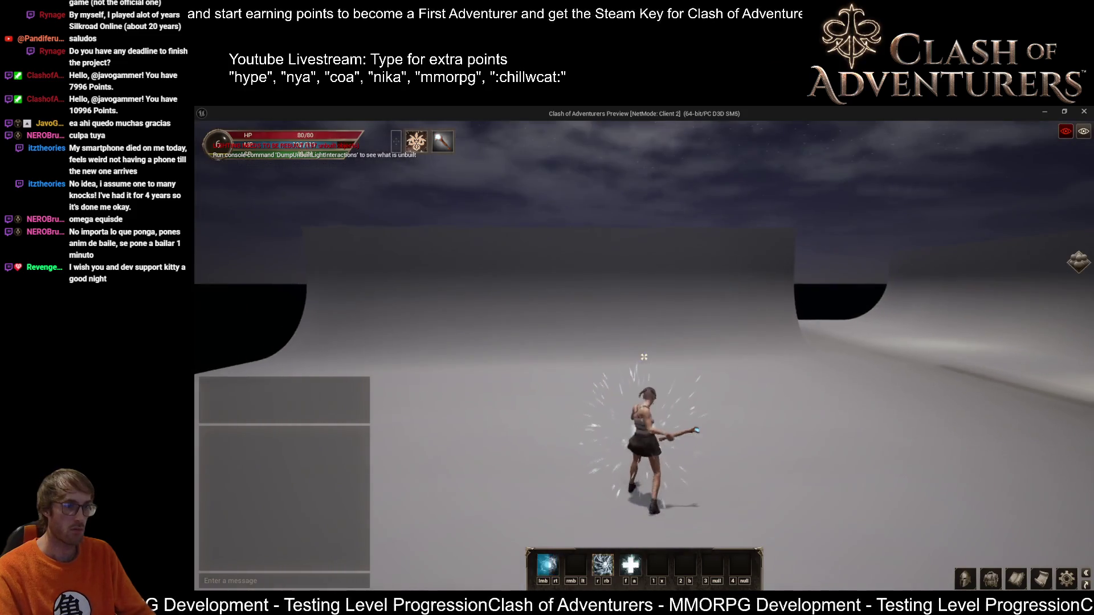
pyautogui.click(644, 356)
pyautogui.press('f')
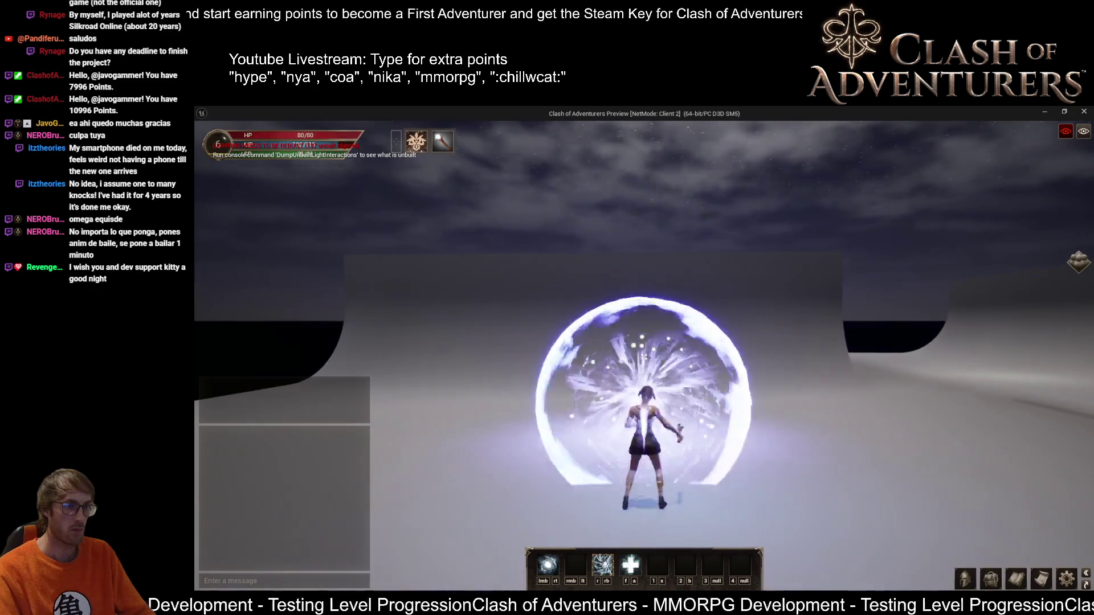
pyautogui.click(644, 357)
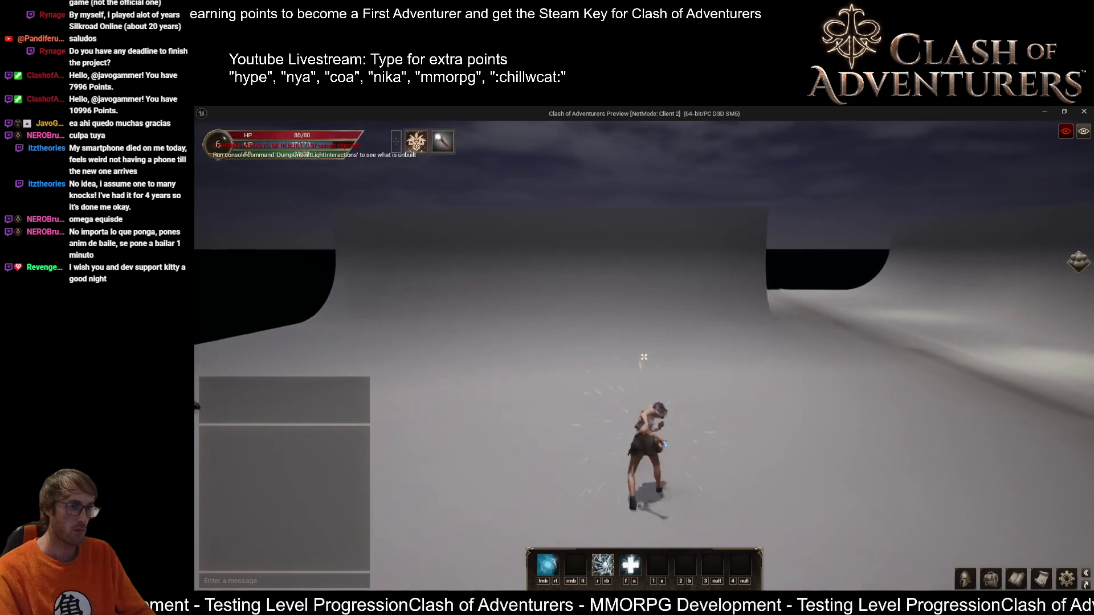
pyautogui.click(644, 357)
# Step: Keep casting the sphere burst and energy bolt near the other players, hitting nearby targets
pyautogui.press('f')
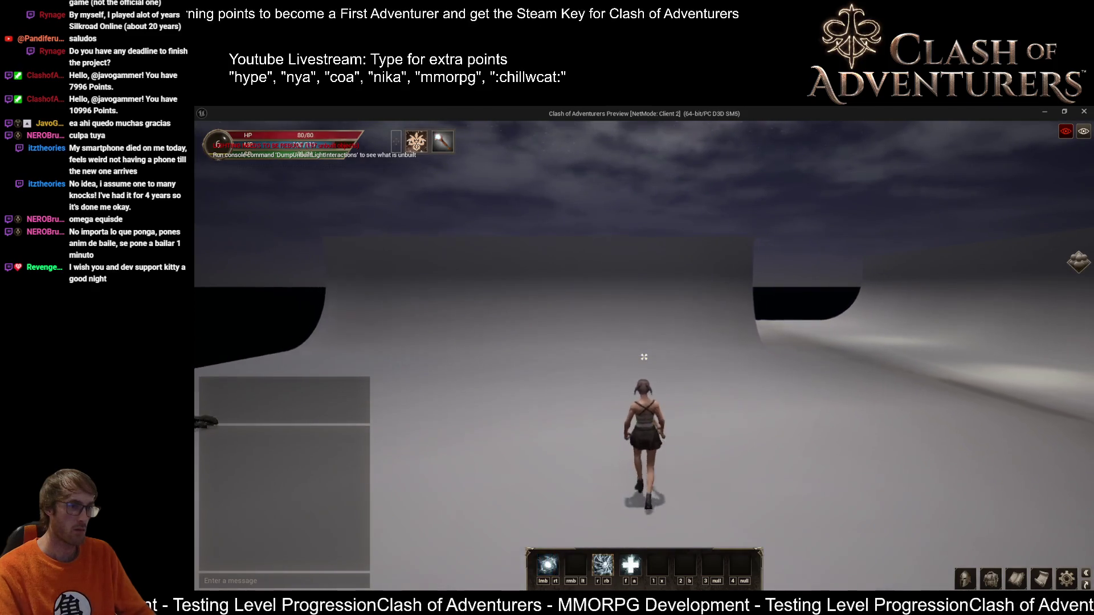
pyautogui.click(644, 356)
pyautogui.press('f')
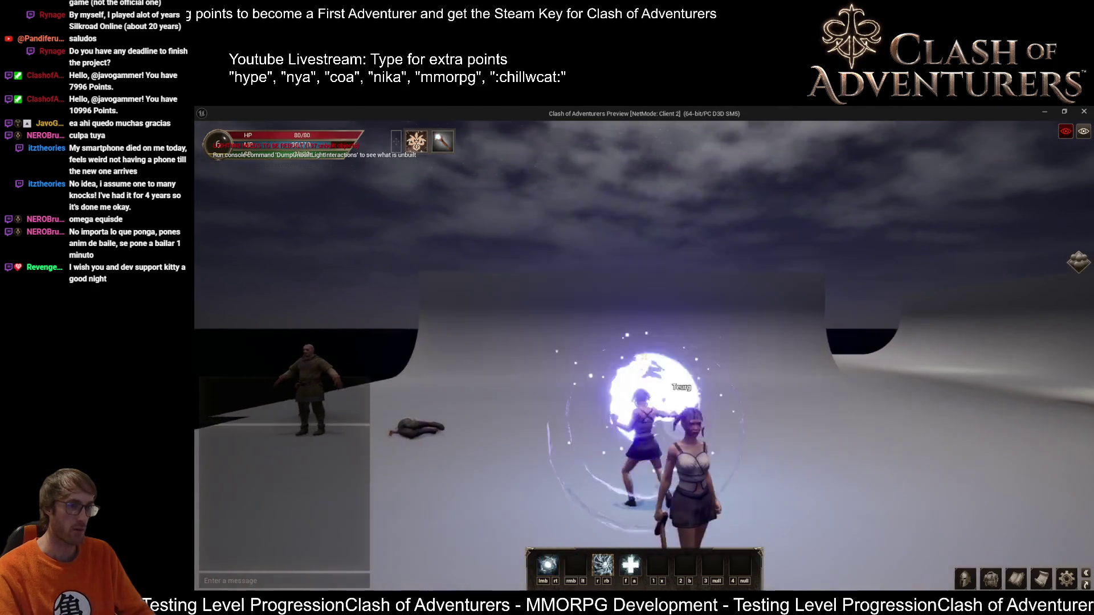
pyautogui.click(643, 357)
pyautogui.click(643, 357)
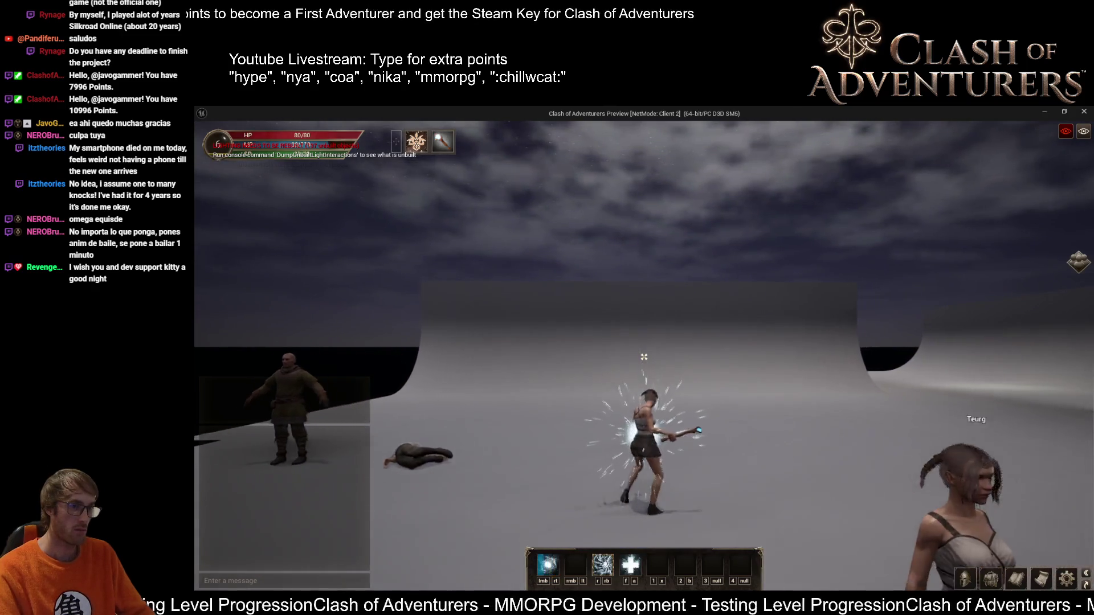
pyautogui.press('f')
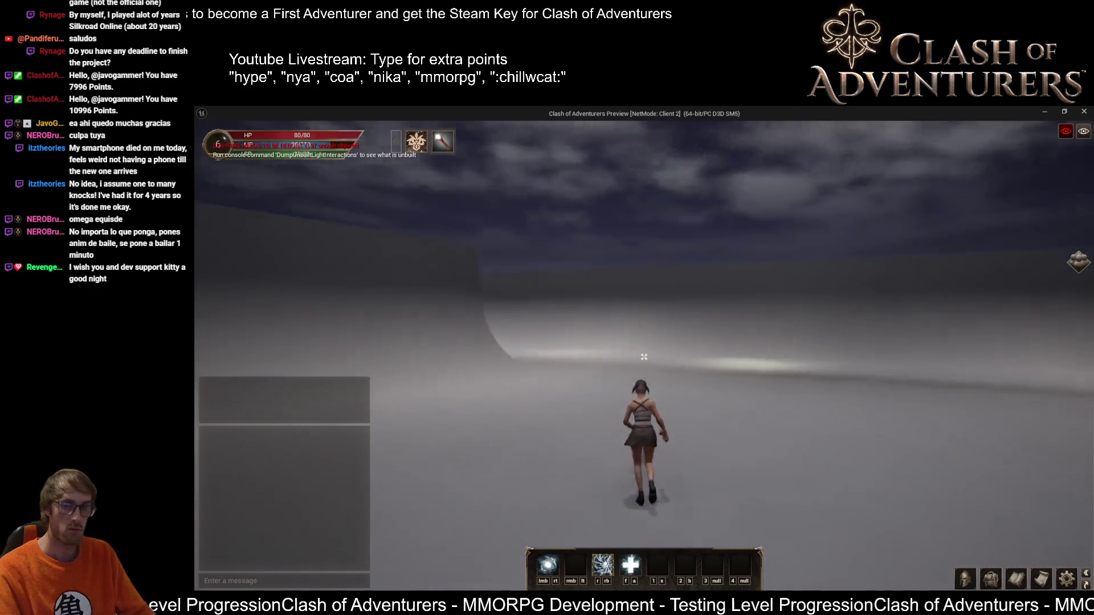
pyautogui.click(643, 357)
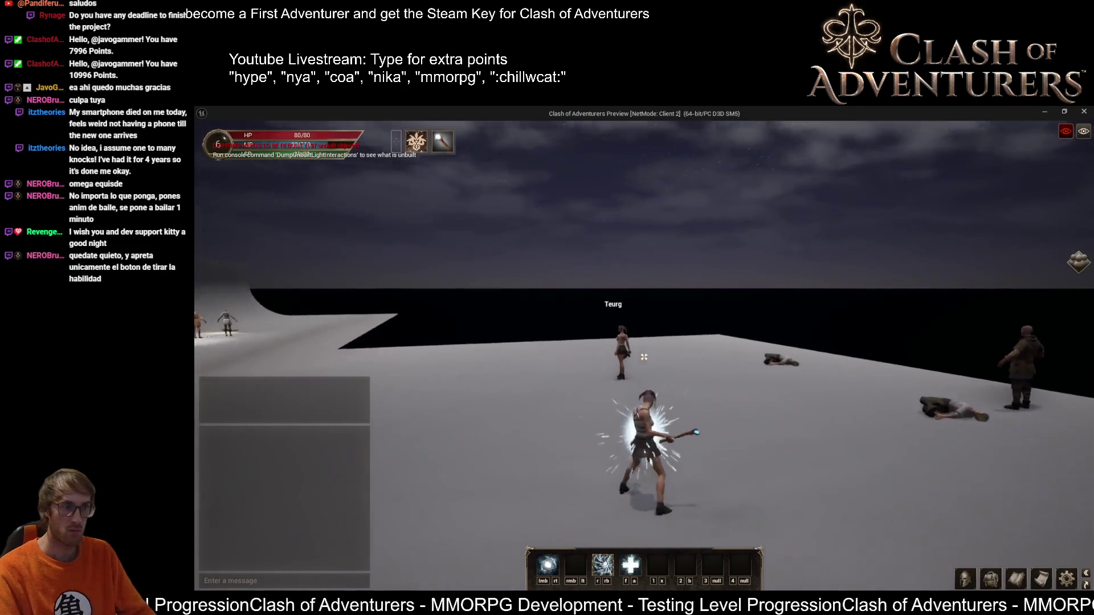
pyautogui.press('f')
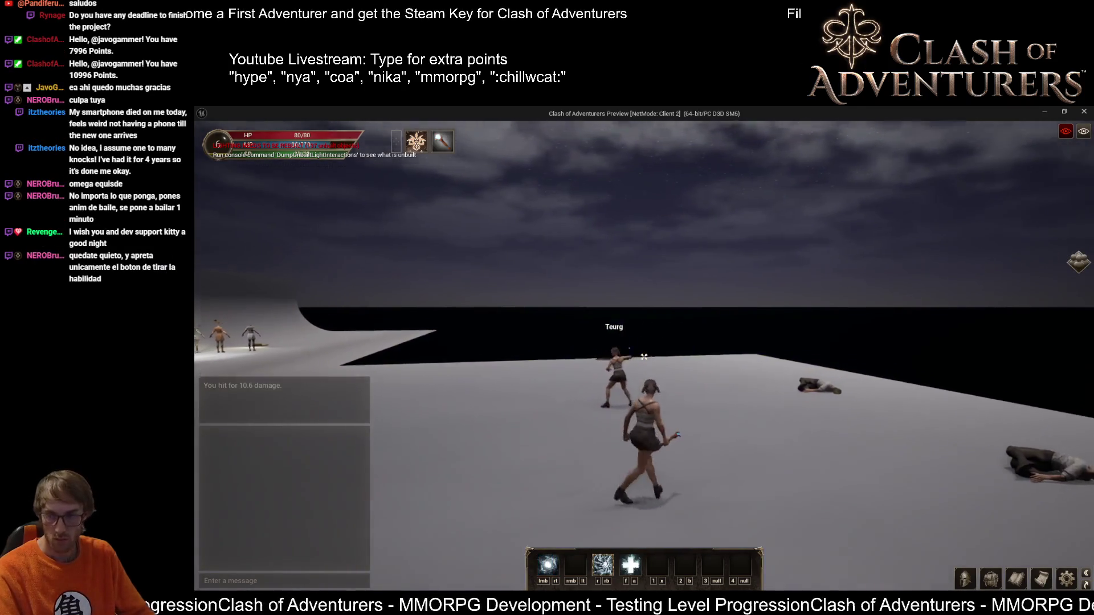
pyautogui.click(644, 356)
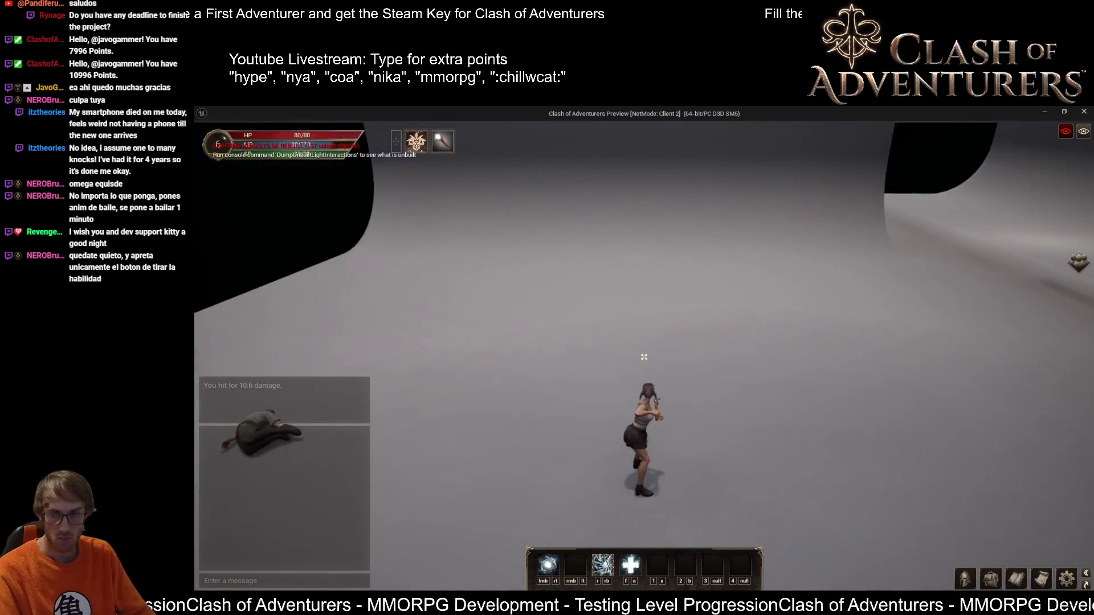
pyautogui.click(644, 356)
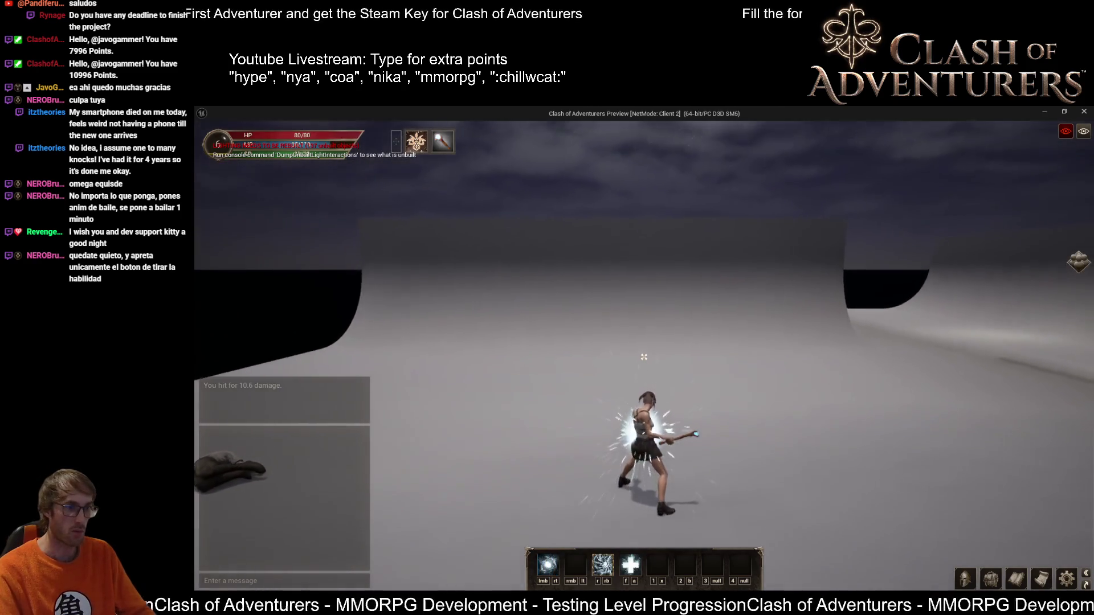
pyautogui.press('f')
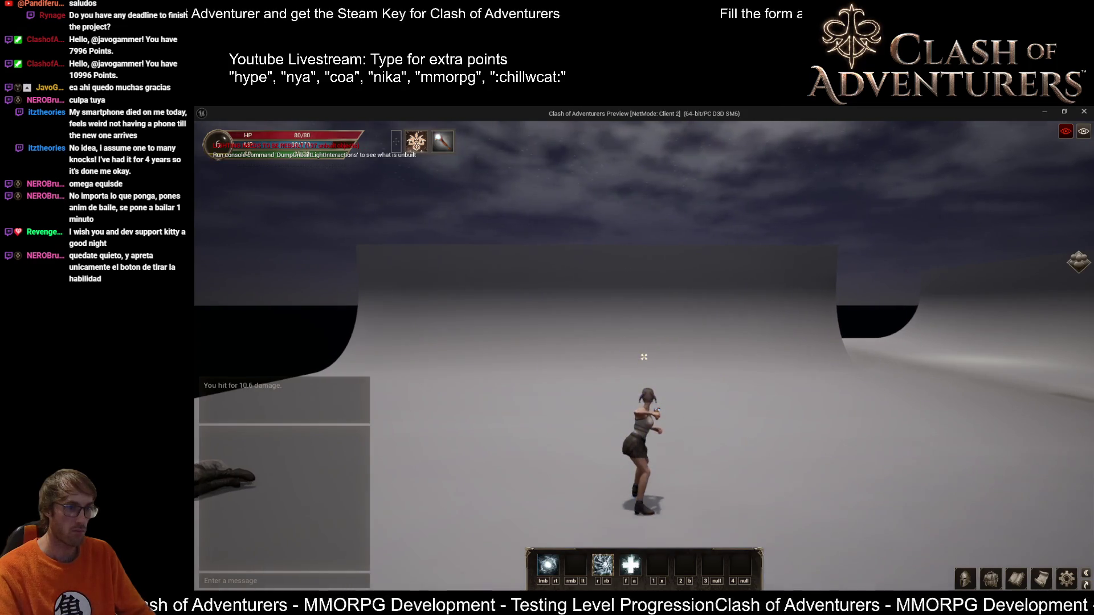
pyautogui.press('w')
pyautogui.click(644, 356)
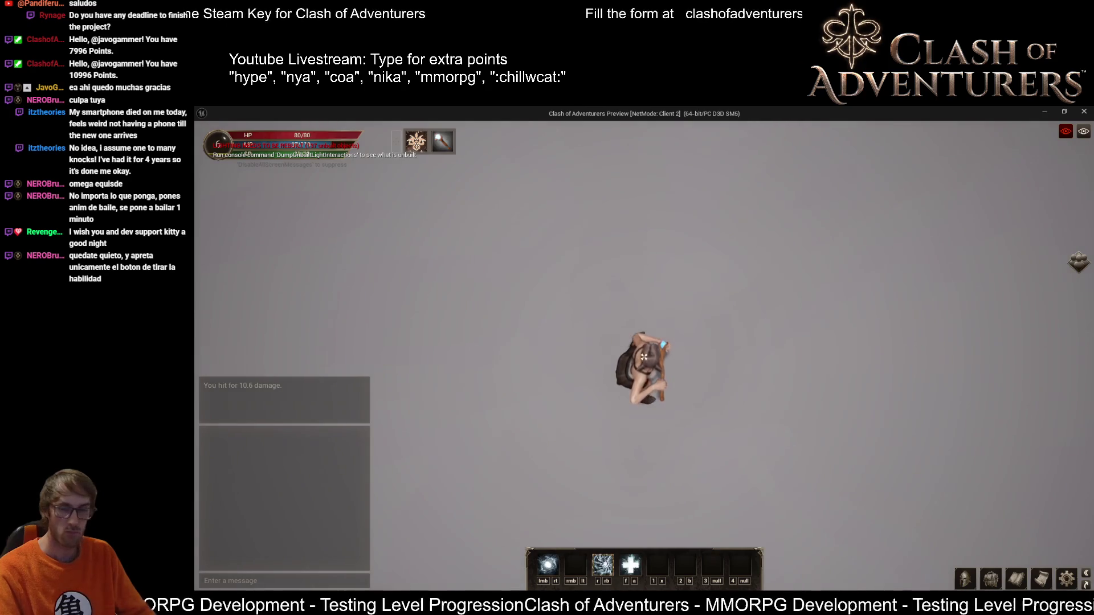
# Step: Cast the energy bolt a few more times, including from a crouch, walking back toward the camera
pyautogui.click(644, 356)
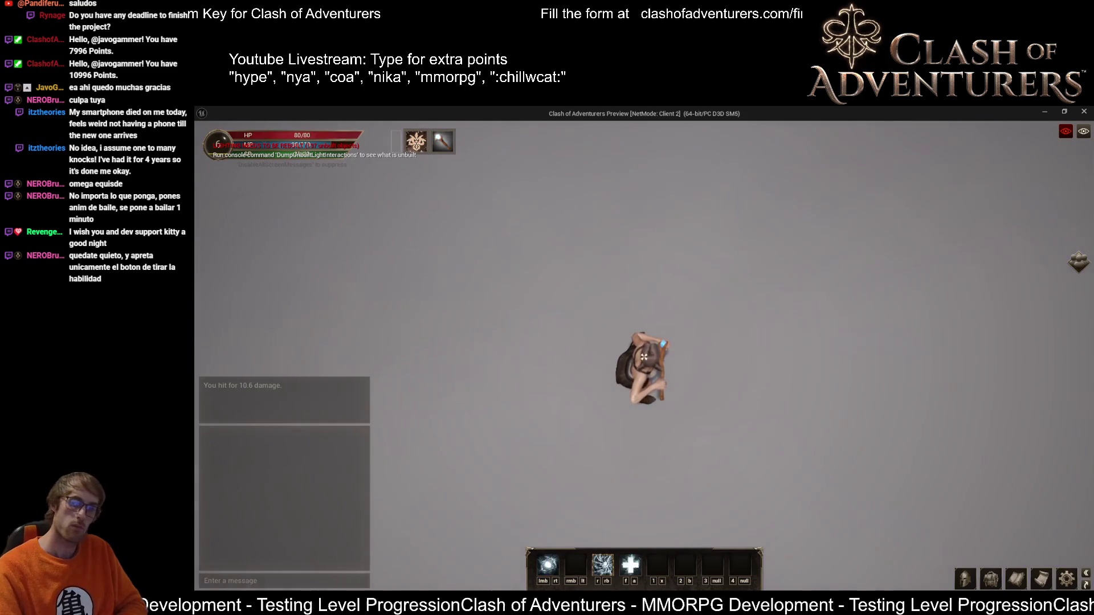
pyautogui.click(643, 356)
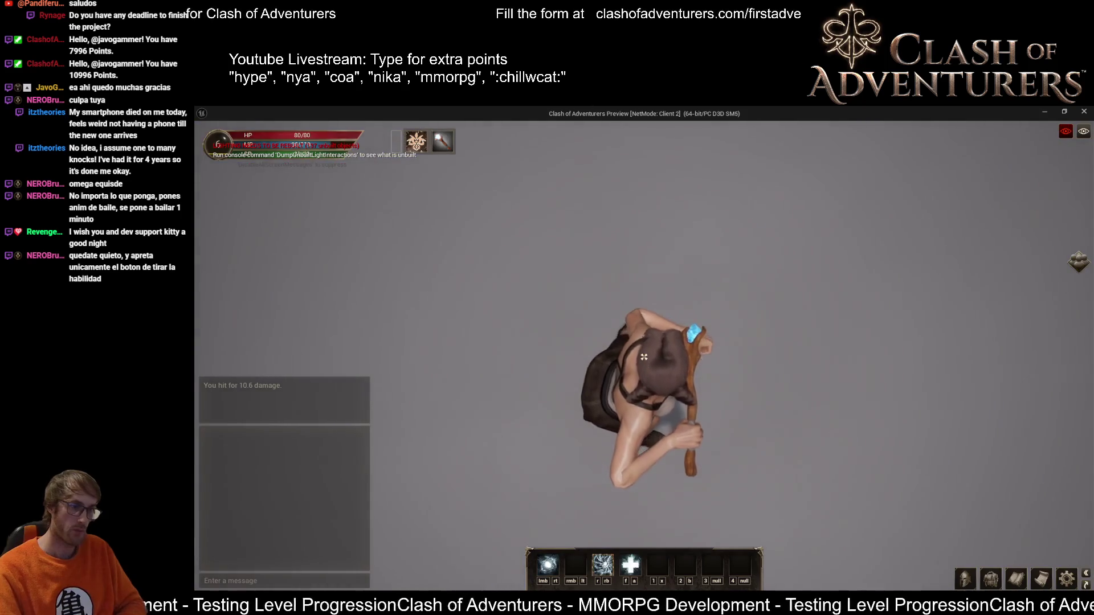
pyautogui.press('s')
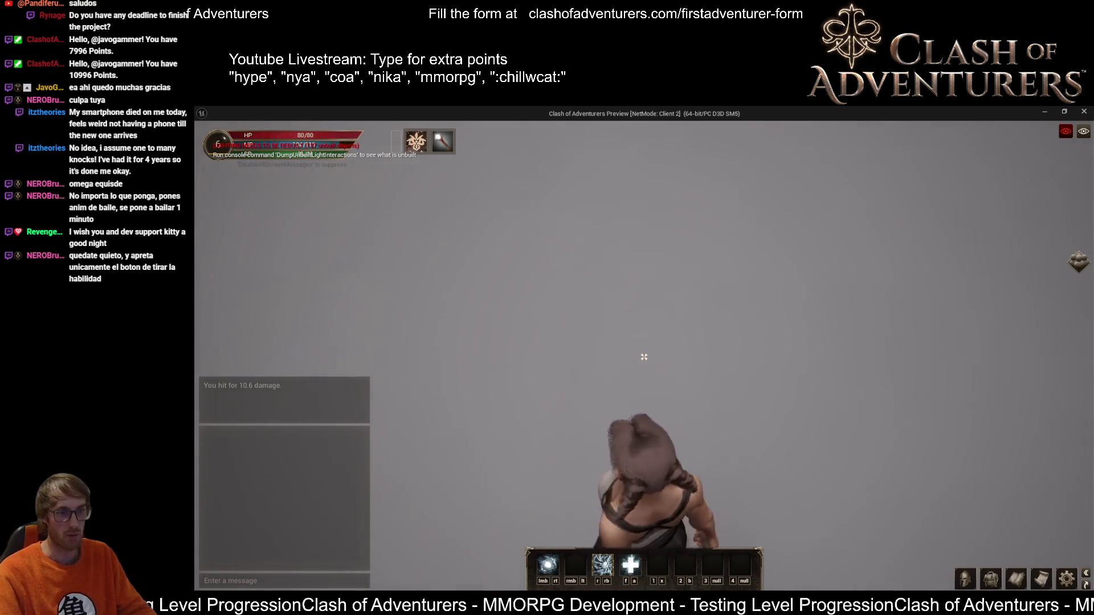
pyautogui.scroll(-5, 644, 357)
pyautogui.click(644, 356)
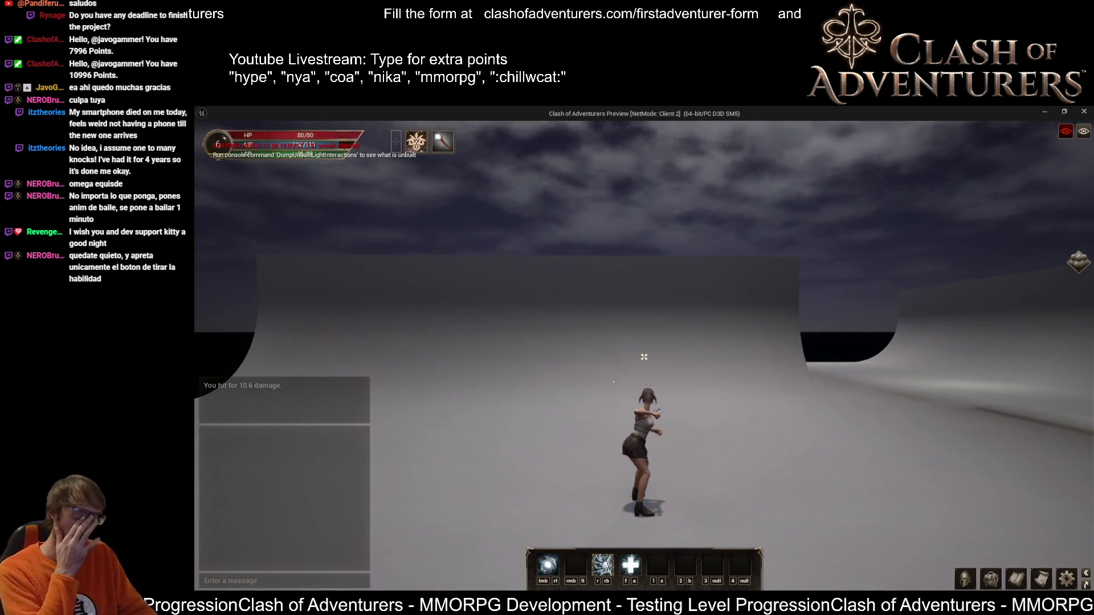
# Step: Run up the curved wall, jump off its top and run on past the downed players
pyautogui.press('w')
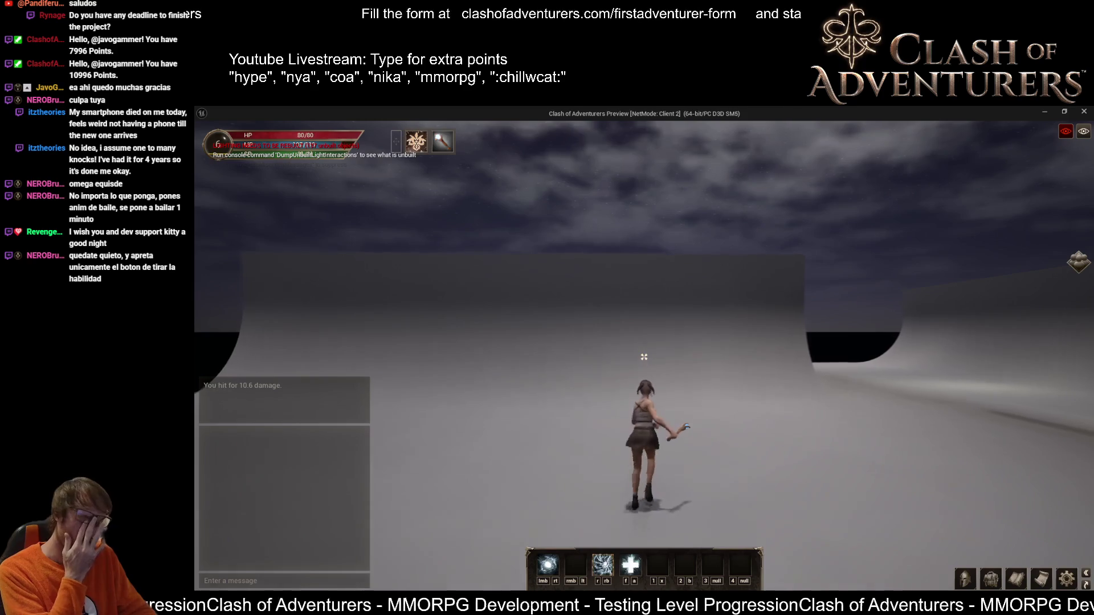
pyautogui.press('w')
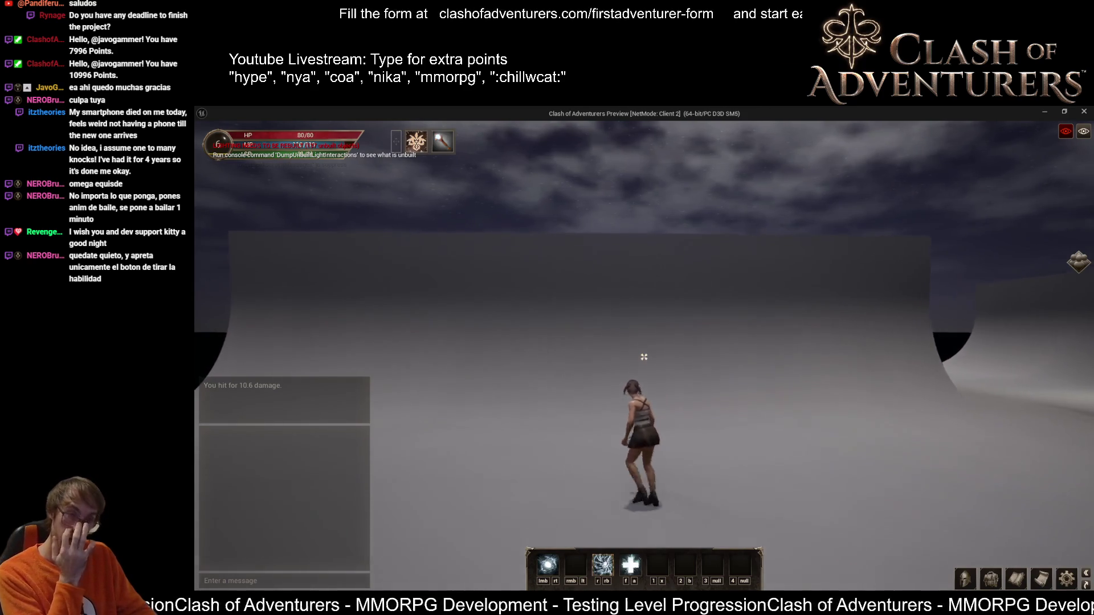
pyautogui.press('w')
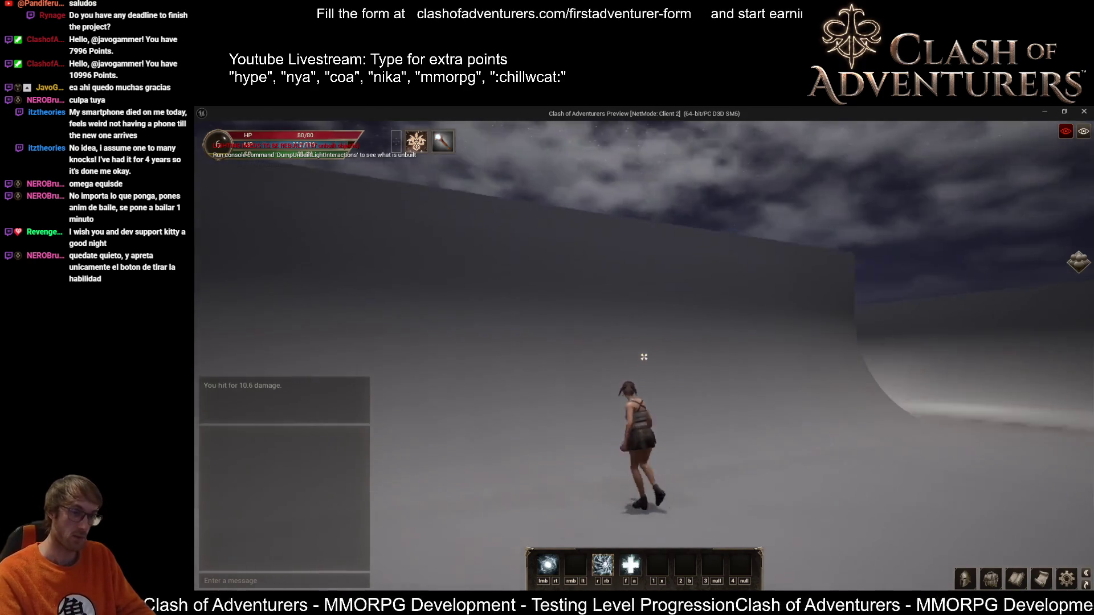
pyautogui.press('w')
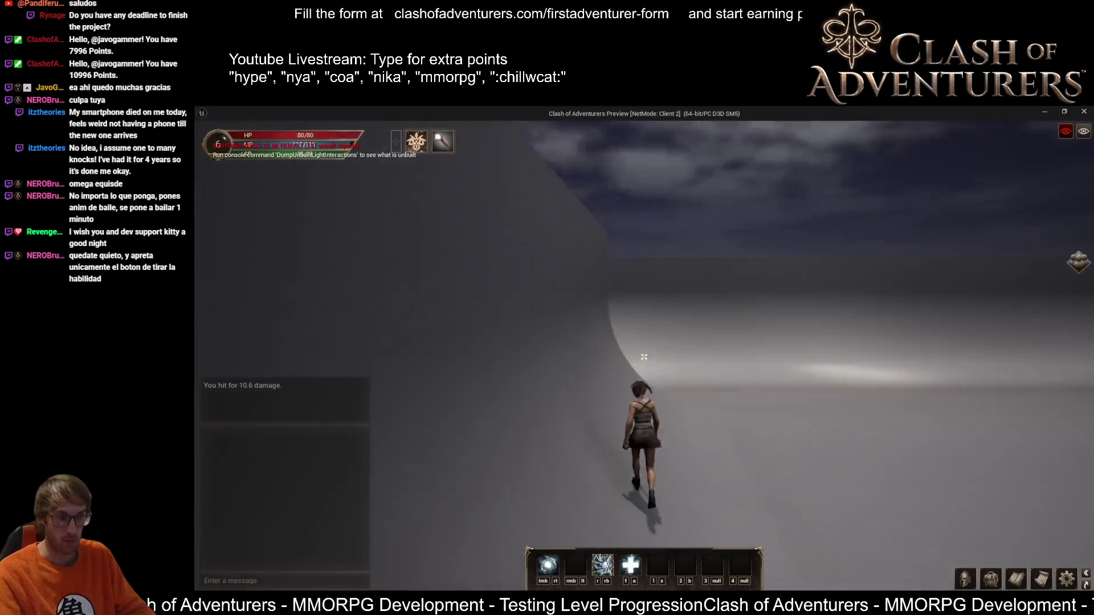
pyautogui.press('space')
pyautogui.press('w')
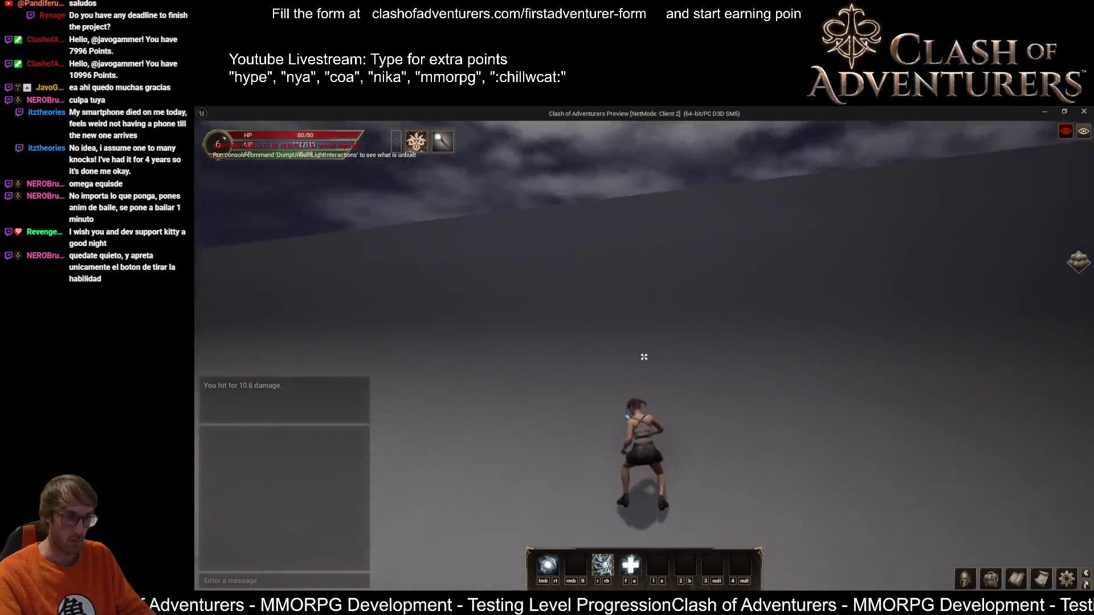
pyautogui.press('w')
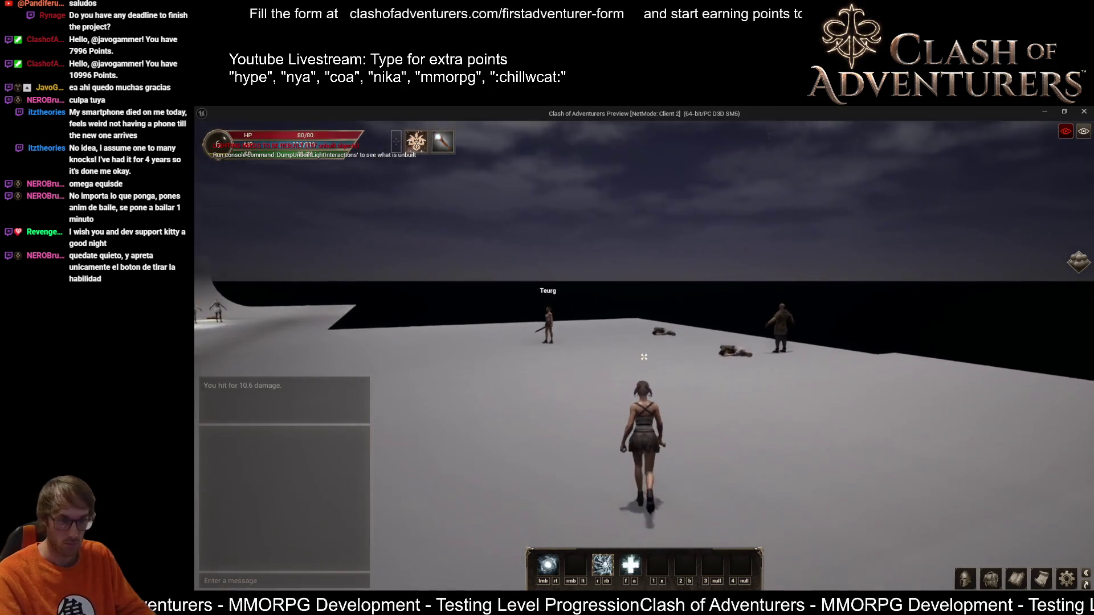
# Step: Stop the preview and open the CalculateStagesDuration macro from BP_AbilityMacroLibrary
pyautogui.press('Escape')
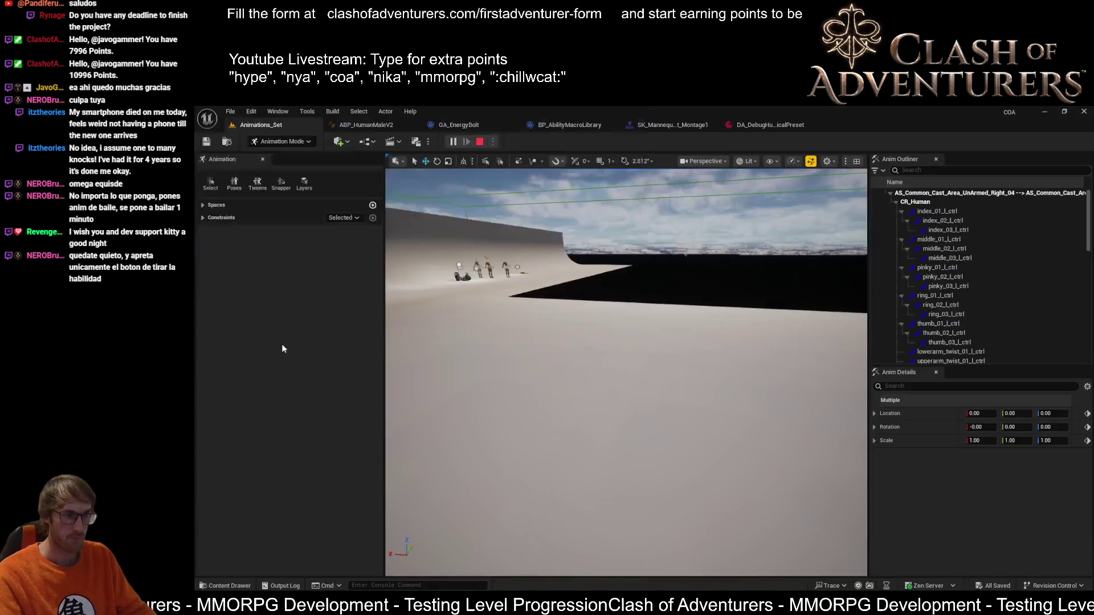
pyautogui.click(746, 121)
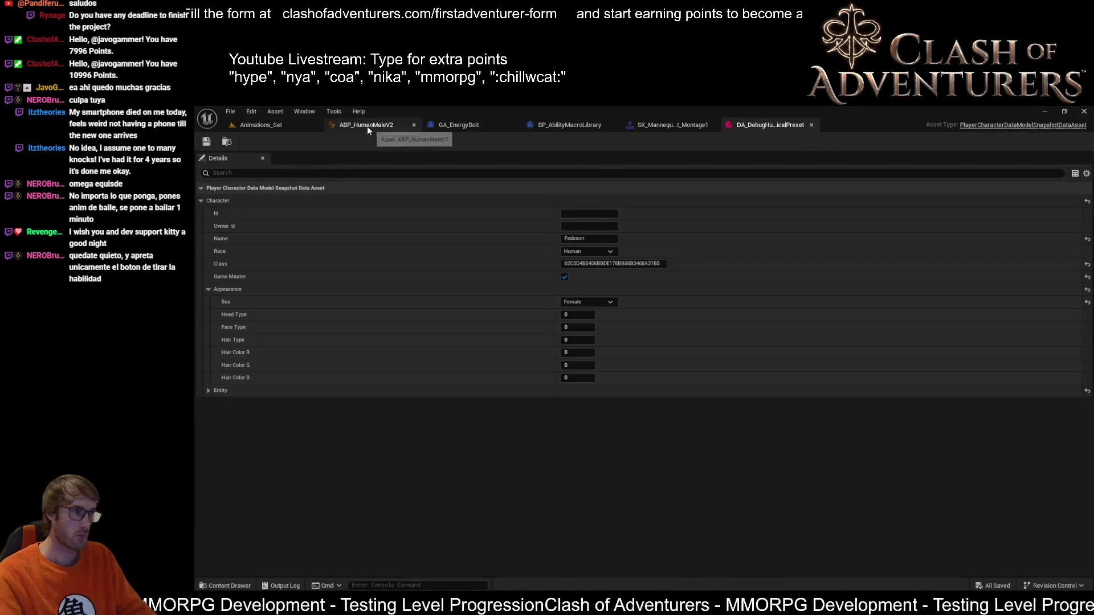
pyautogui.click(545, 125)
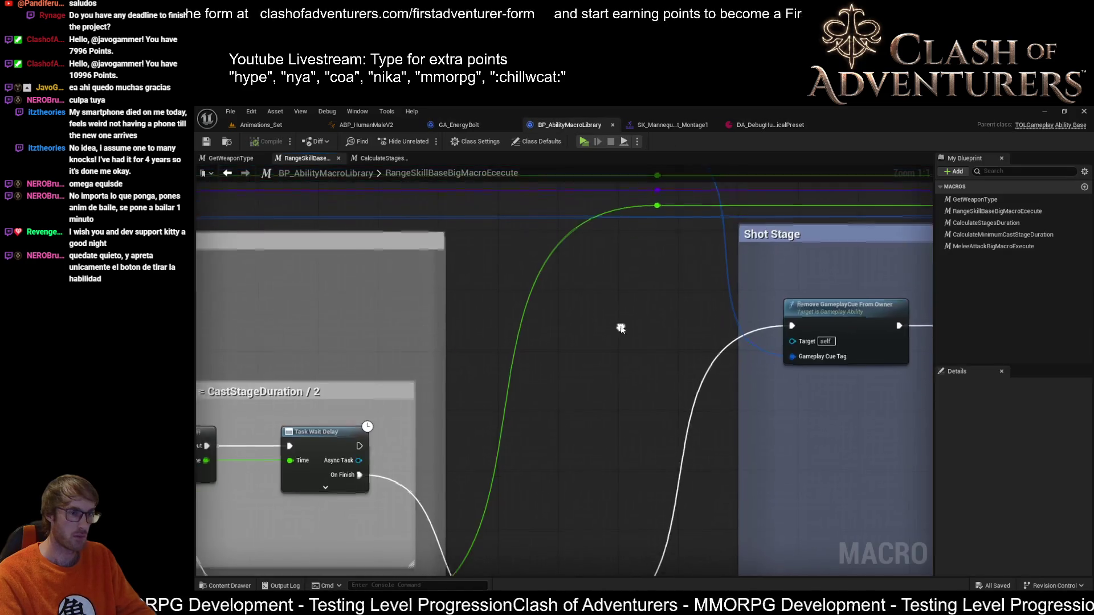
pyautogui.scroll(-4, 621, 329)
pyautogui.scroll(2, 524, 394)
pyautogui.scroll(2, 524, 394)
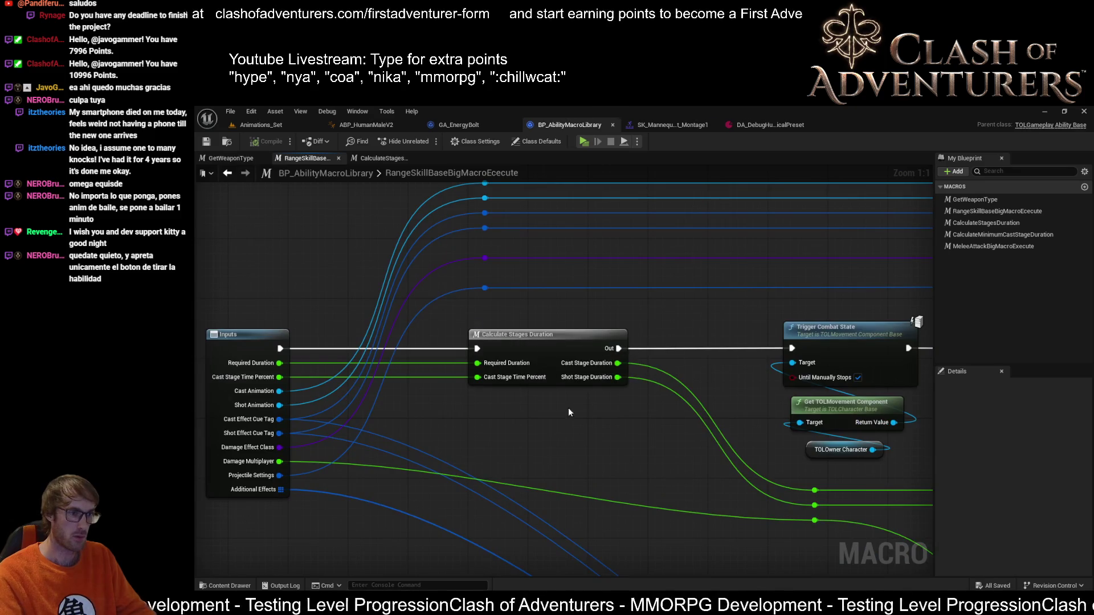
pyautogui.doubleClick(532, 348)
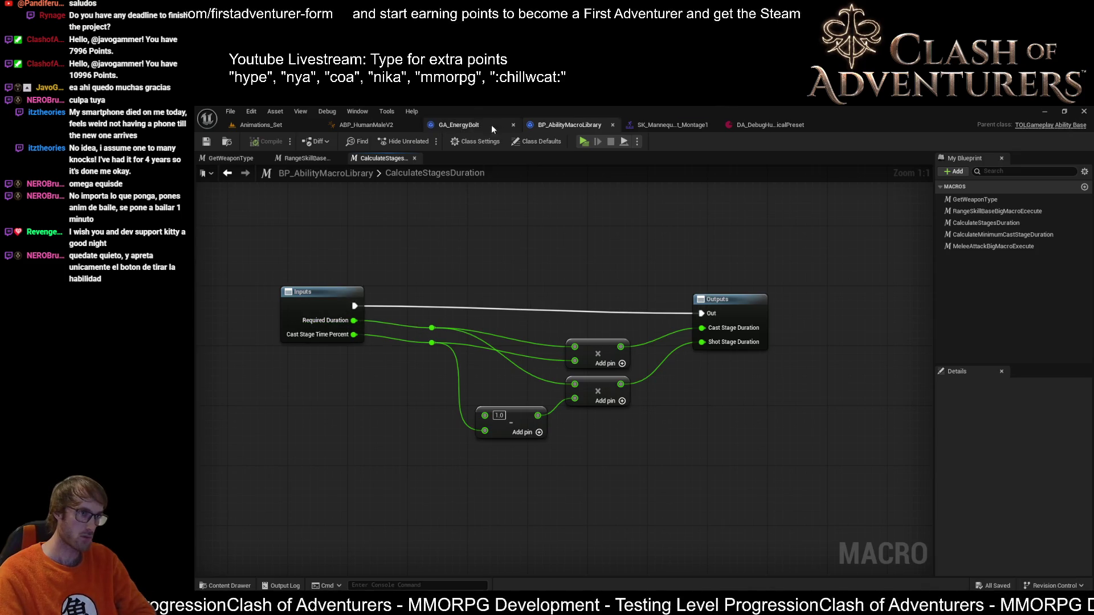
# Step: View GA_EnergyBolt's 0.66 cast-stage percent, then ABP_HumanMaleV2's energy bolt montage mappings
pyautogui.click(461, 125)
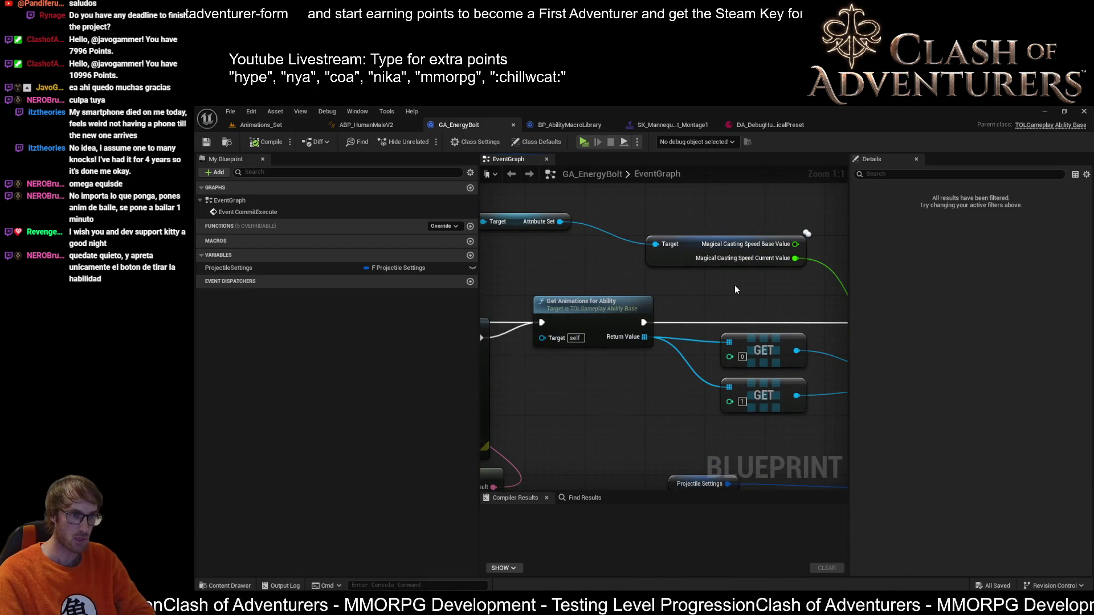
pyautogui.moveTo(735, 289)
pyautogui.mouseDown()
pyautogui.moveTo(802, 326)
pyautogui.moveTo(690, 327)
pyautogui.mouseUp()
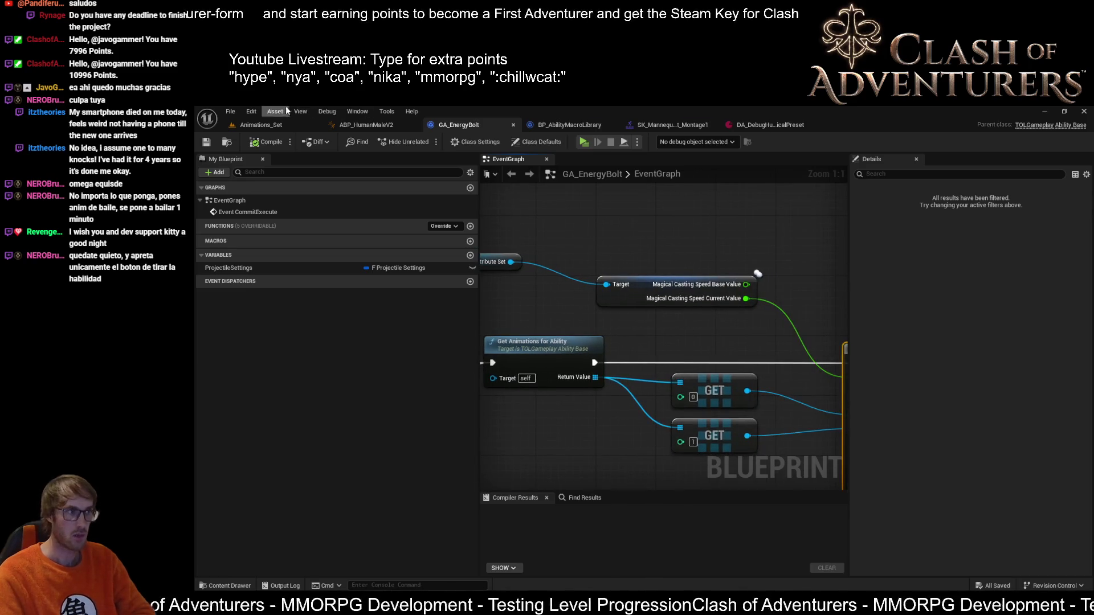
pyautogui.click(275, 125)
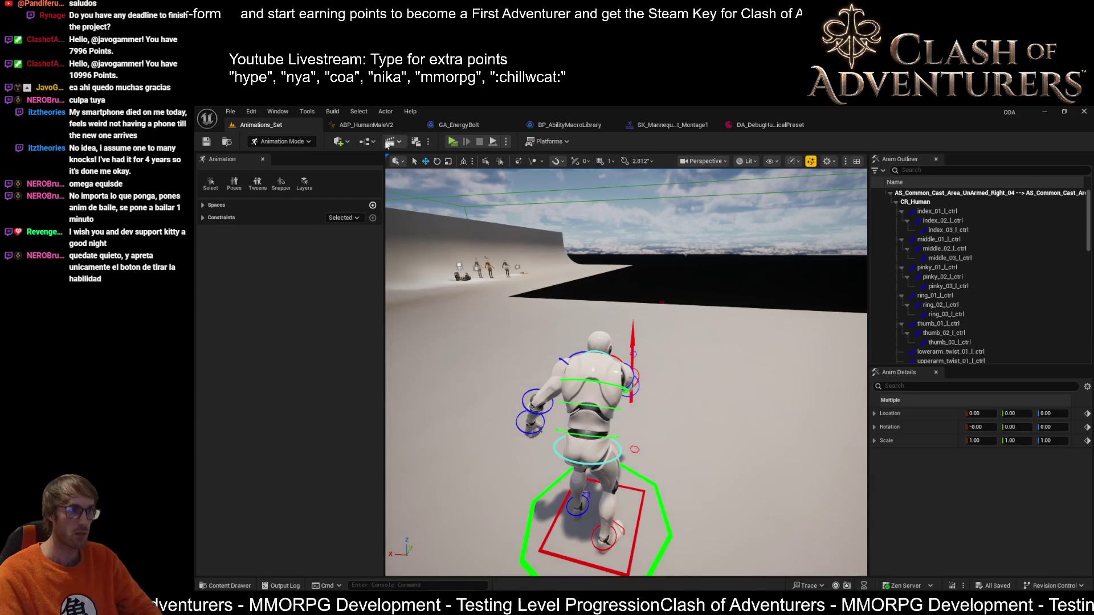
pyautogui.click(368, 125)
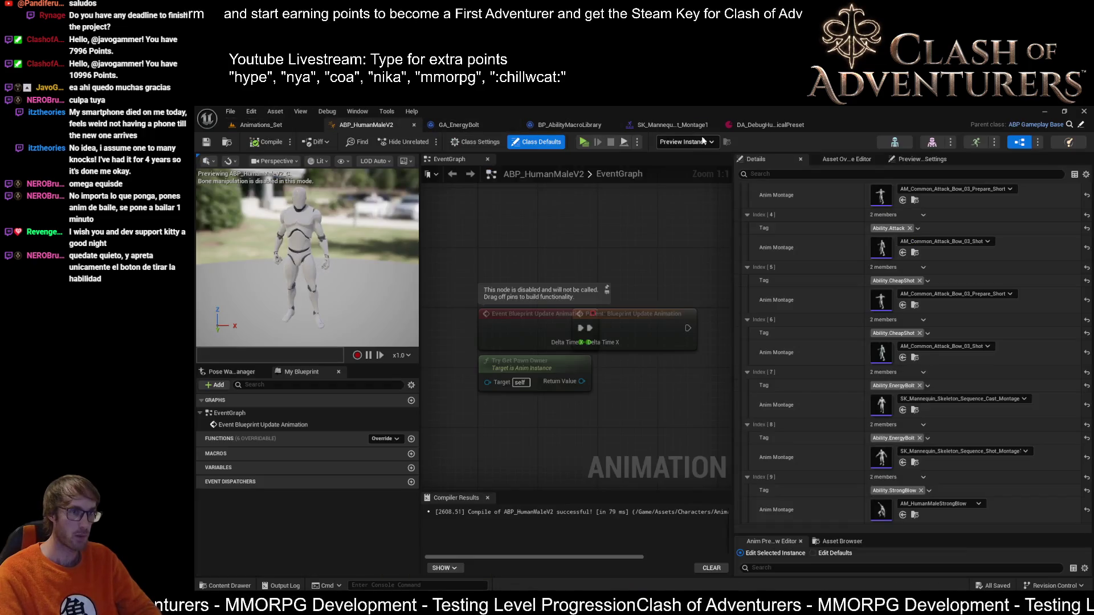
# Step: Check the DA_DebugHumanMagicalPreset asset, then launch a fresh two-client preview from Animations_Set
pyautogui.click(774, 128)
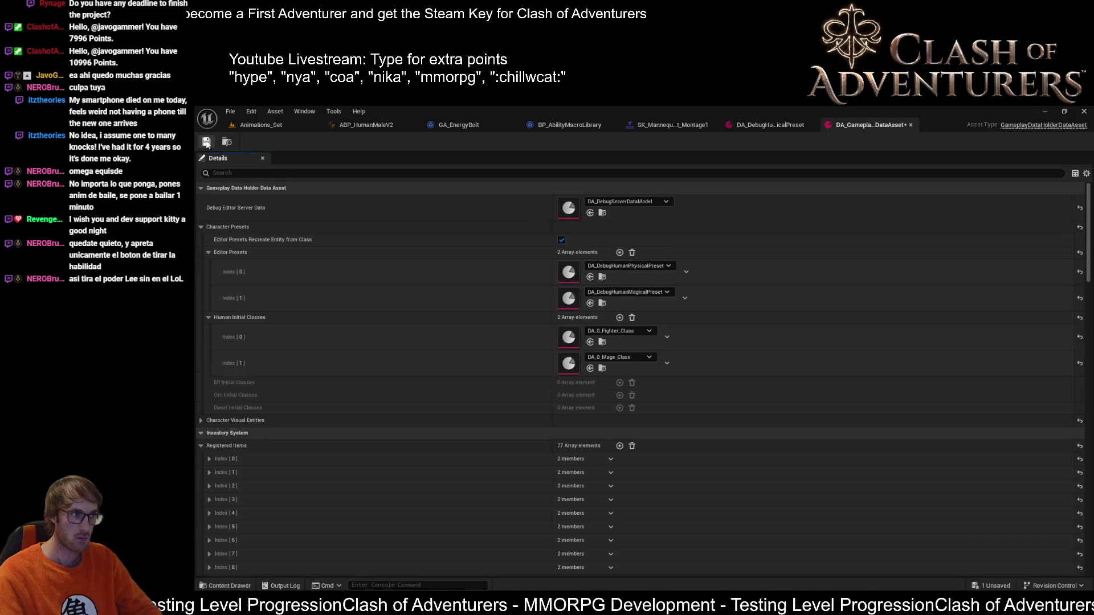
pyautogui.click(261, 125)
pyautogui.click(453, 142)
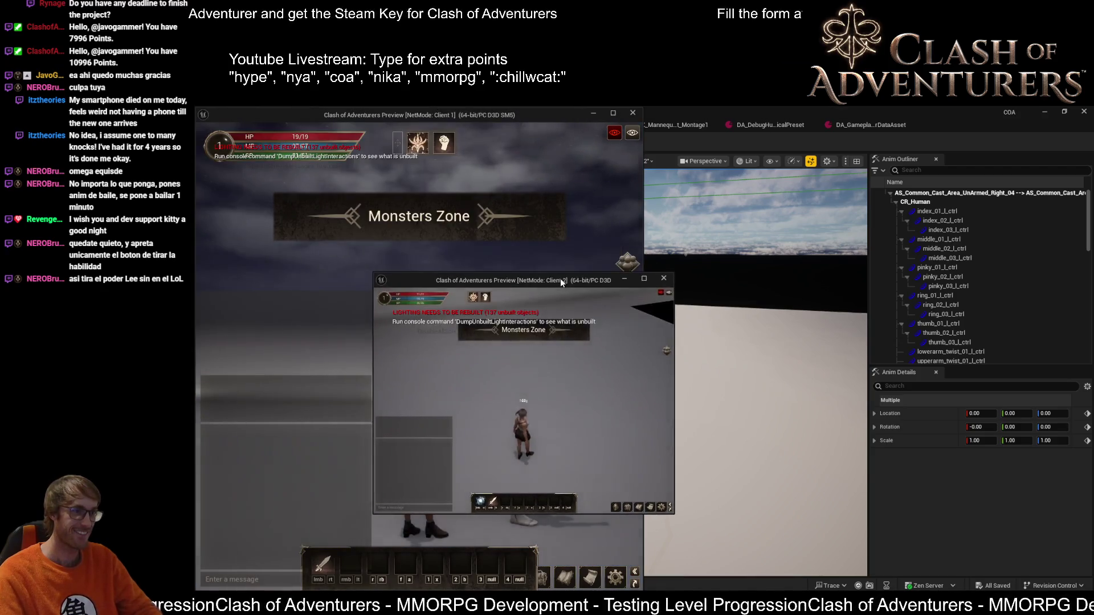
# Step: Walk into the zone and equip the staff from the inventory, dismissing the tutorial
pyautogui.press('w')
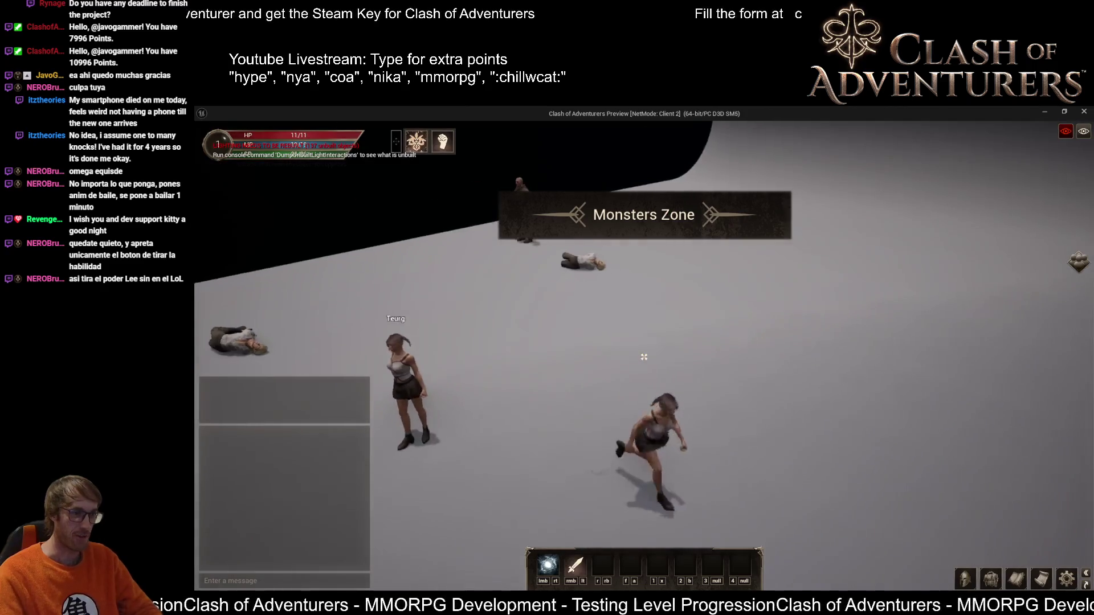
pyautogui.press('i')
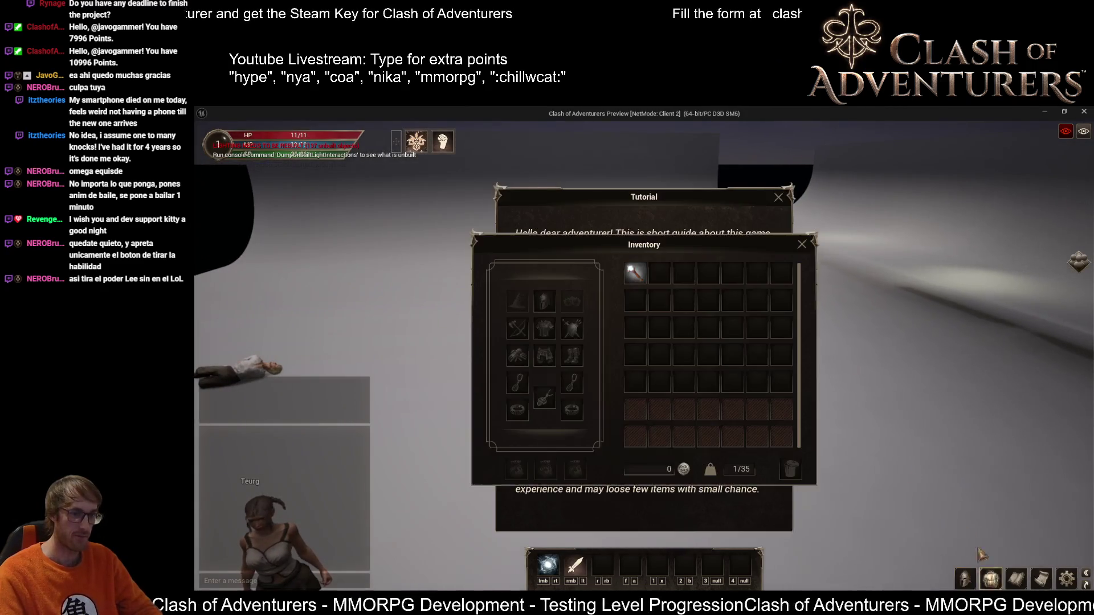
pyautogui.rightClick(647, 274)
pyautogui.click(779, 197)
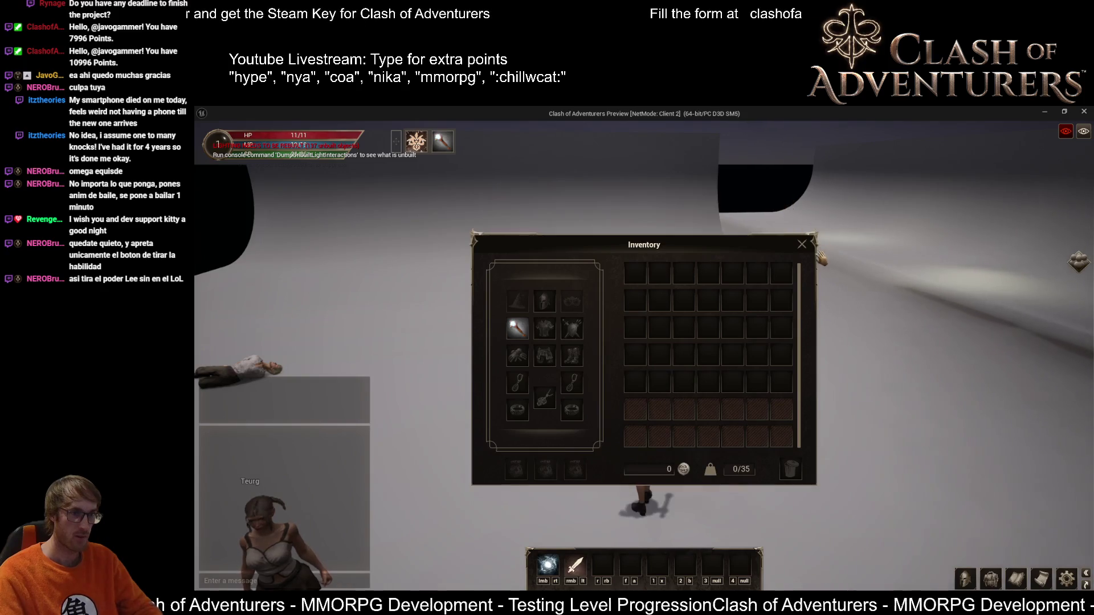
pyautogui.click(803, 245)
pyautogui.press('w')
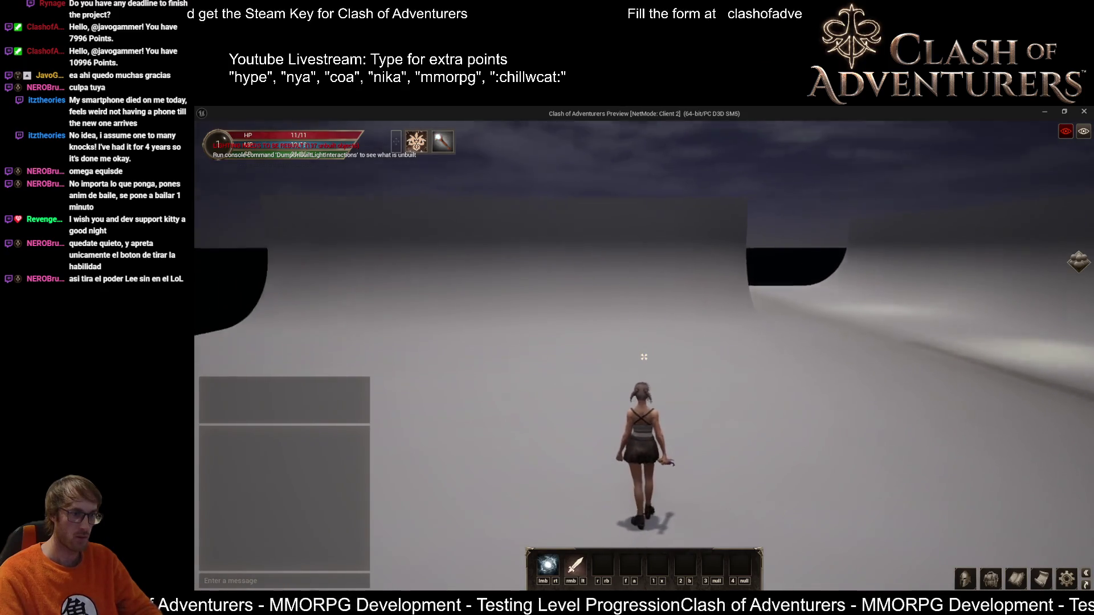
# Step: Cast the energy bolt three times, then check the character Statistics panel
pyautogui.click(649, 312)
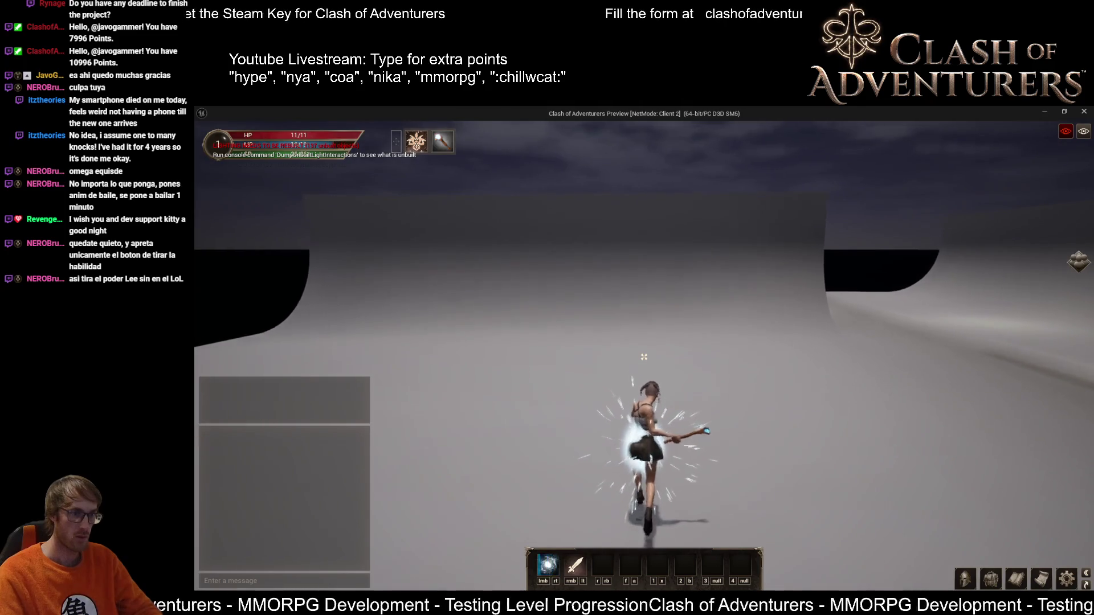
pyautogui.click(643, 356)
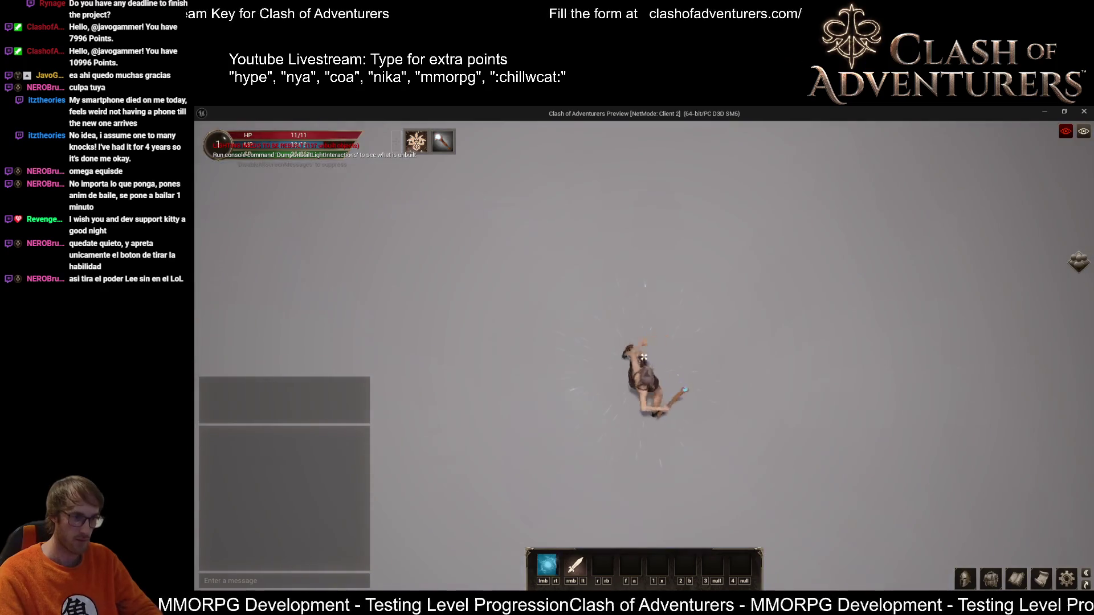
pyautogui.click(644, 356)
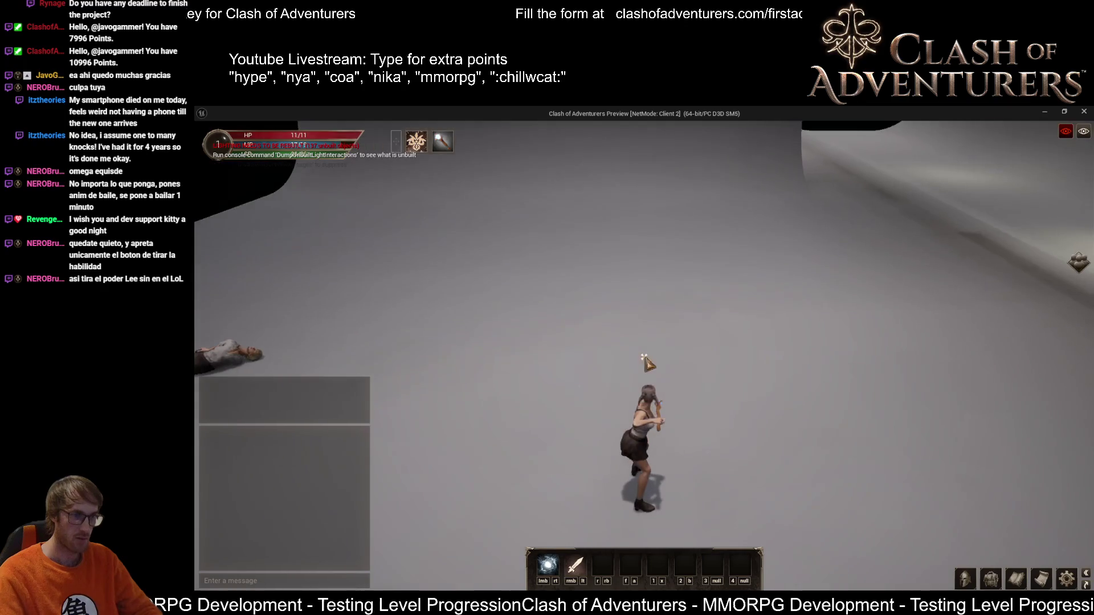
pyautogui.press('c')
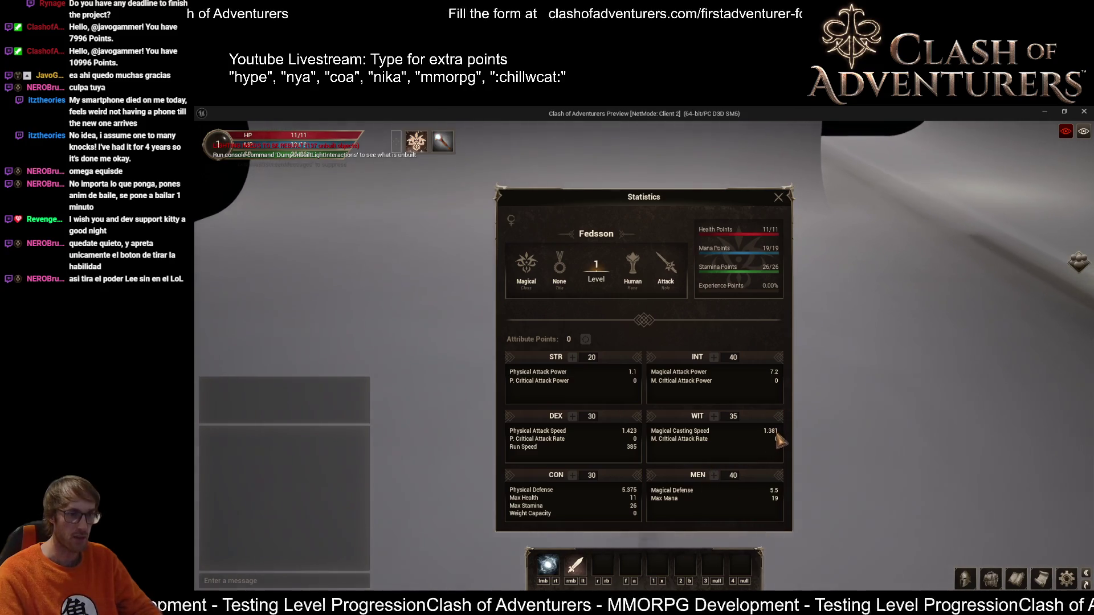
pyautogui.click(780, 199)
# Step: Swing the camera behind the character, cast once more, and stop the play session
pyautogui.moveTo(785, 205); pyautogui.dragTo(784, 342)
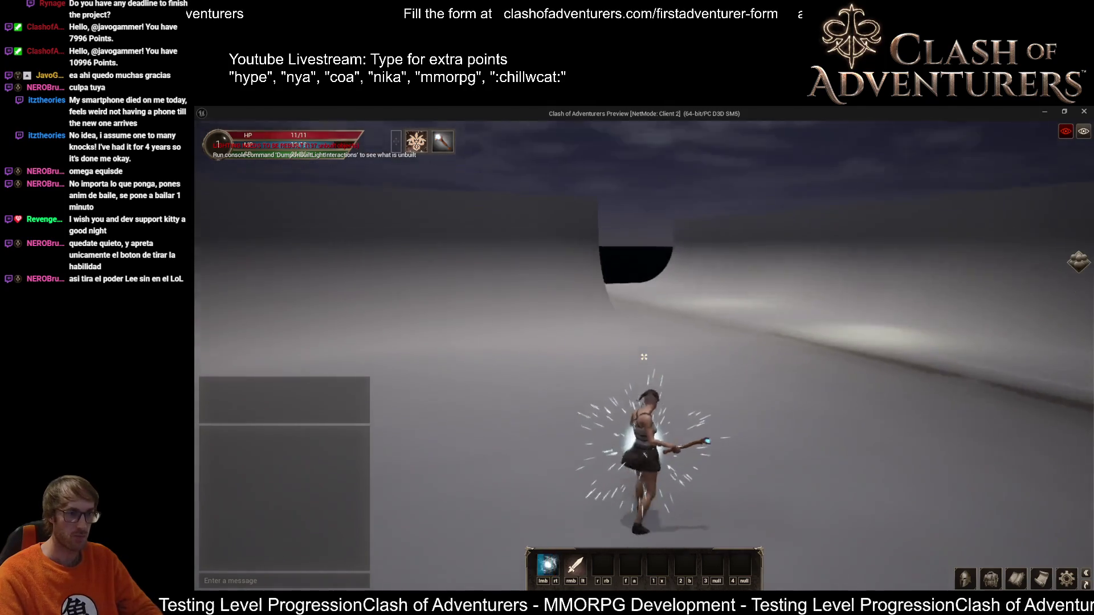
pyautogui.click(643, 356)
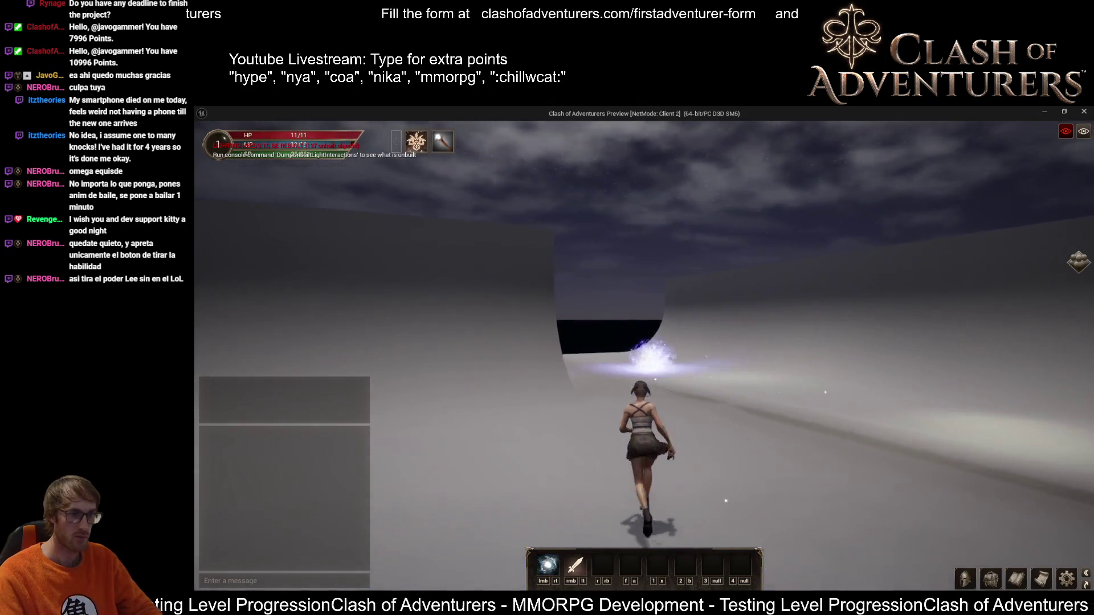
pyautogui.press('Escape')
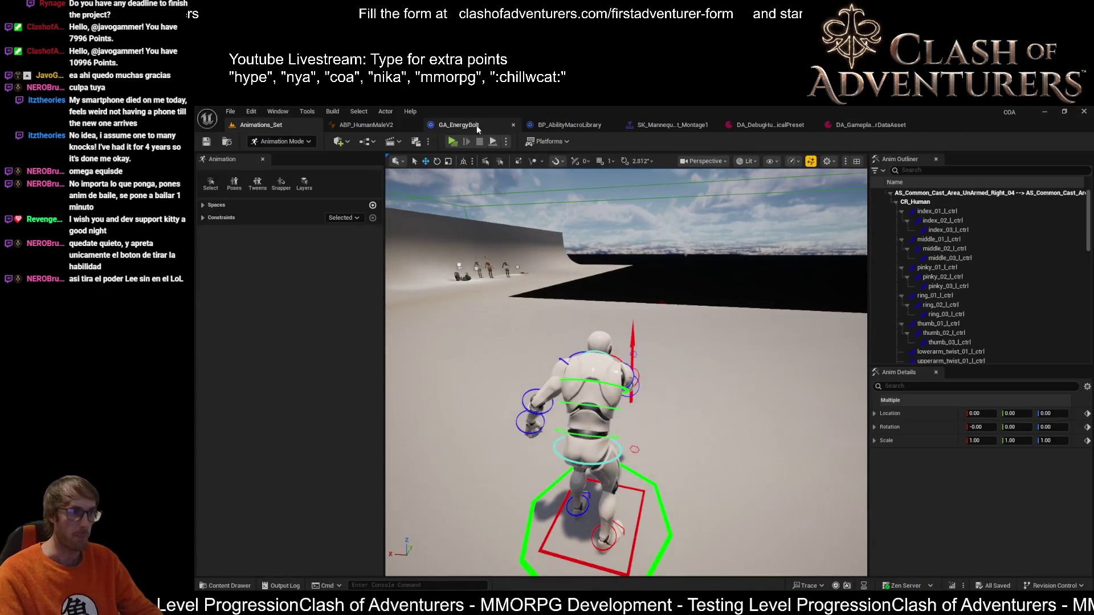
# Step: Bring up the GA_EnergyBolt event graph after a glance at BP_AbilityMacroLibrary
pyautogui.click(443, 125)
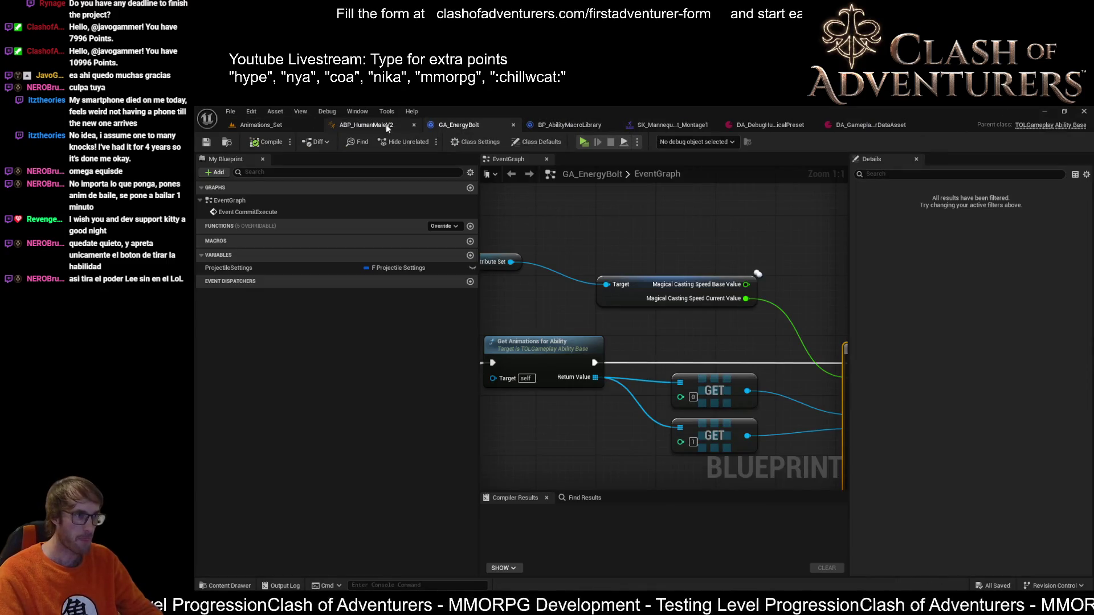
pyautogui.click(586, 125)
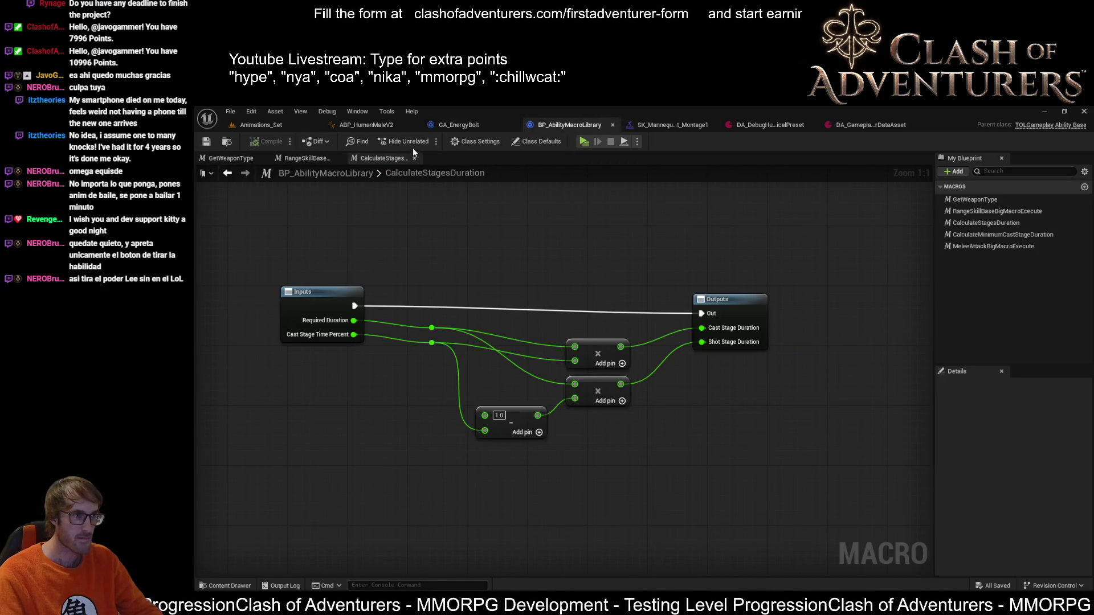
pyautogui.click(376, 125)
pyautogui.click(469, 126)
# Step: Inspect the cast speed nodes in the event graph, then return to the CalculateStagesDuration macro
pyautogui.moveTo(540, 225)
pyautogui.mouseDown()
pyautogui.moveTo(754, 253)
pyautogui.moveTo(502, 269)
pyautogui.mouseUp()
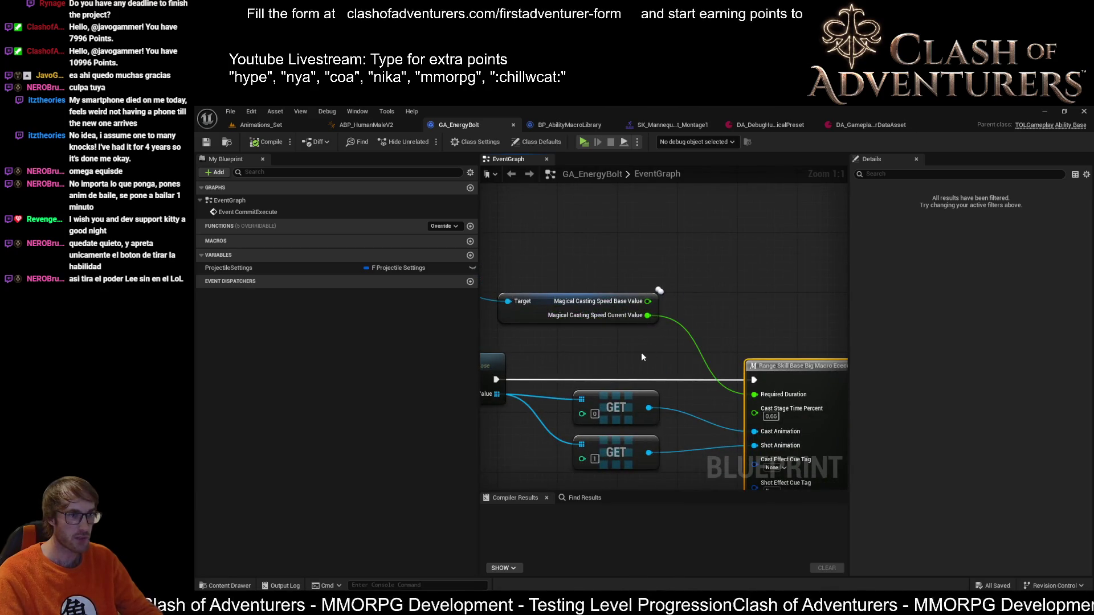
pyautogui.moveTo(642, 356); pyautogui.dragTo(625, 326)
pyautogui.moveTo(730, 384)
pyautogui.mouseDown()
pyautogui.moveTo(710, 361)
pyautogui.moveTo(691, 291)
pyautogui.mouseUp()
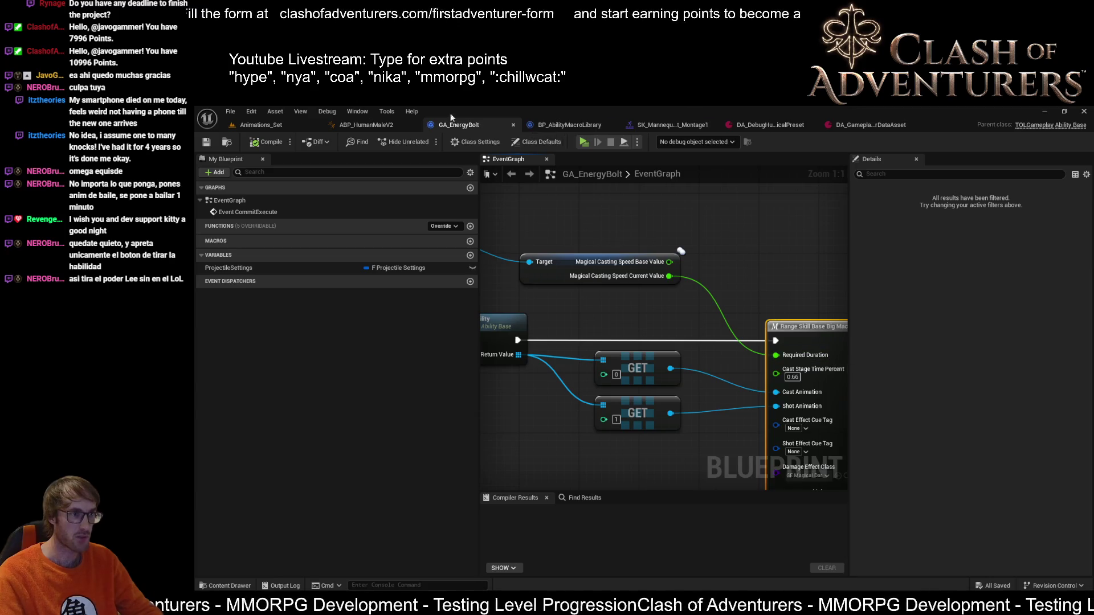
pyautogui.click(586, 129)
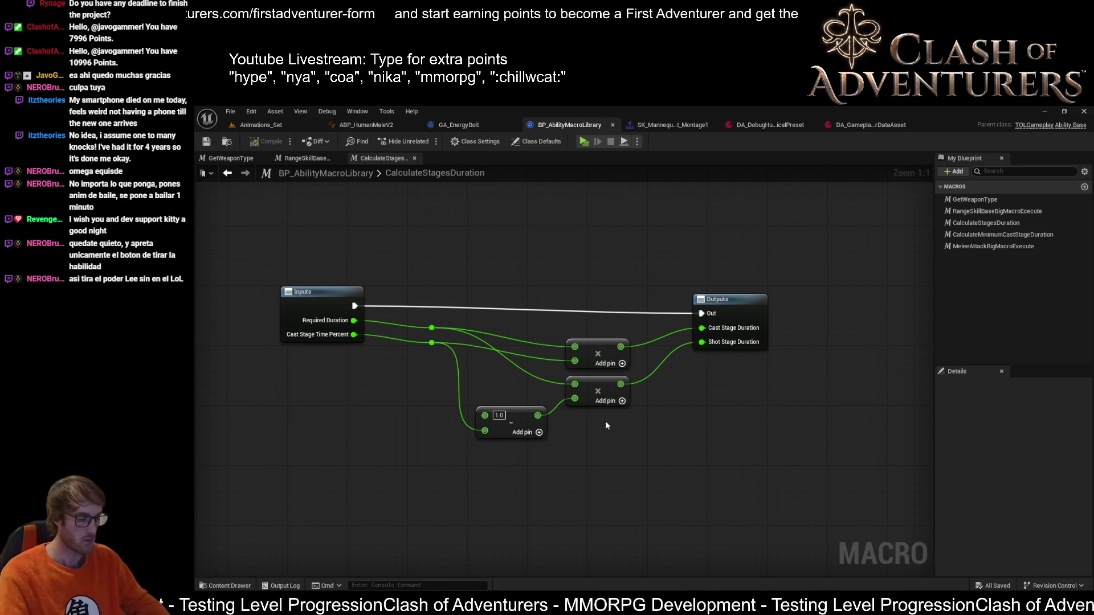
# Step: Compute 1.38 × 0.33 = 0.4554 in Calculator and park the window bottom-right of the graph
pyautogui.press('XF86Calculator')
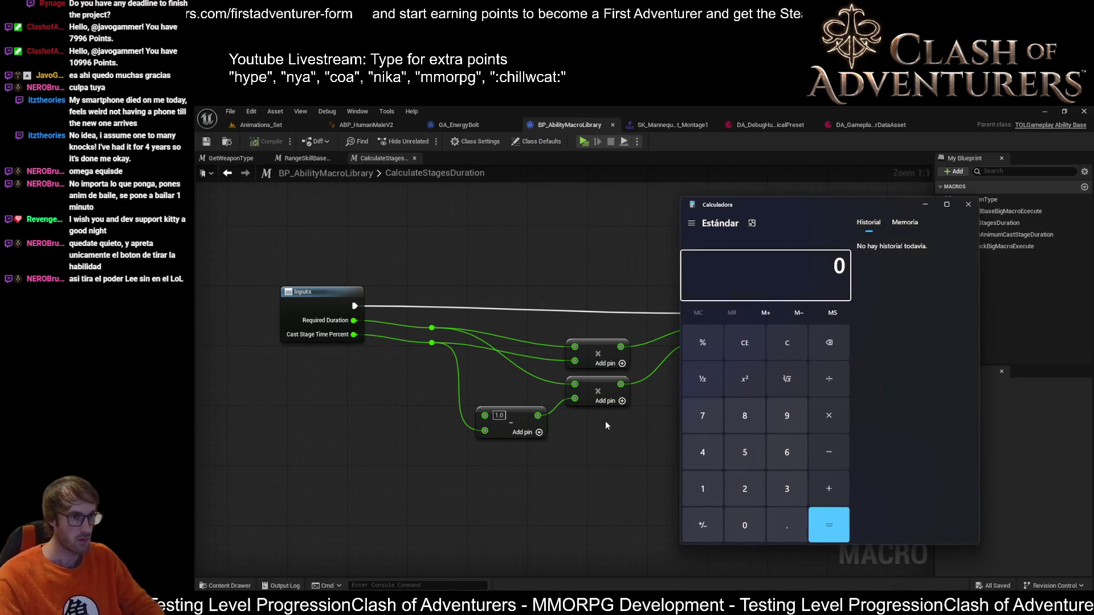
pyautogui.write('1.38 ×')
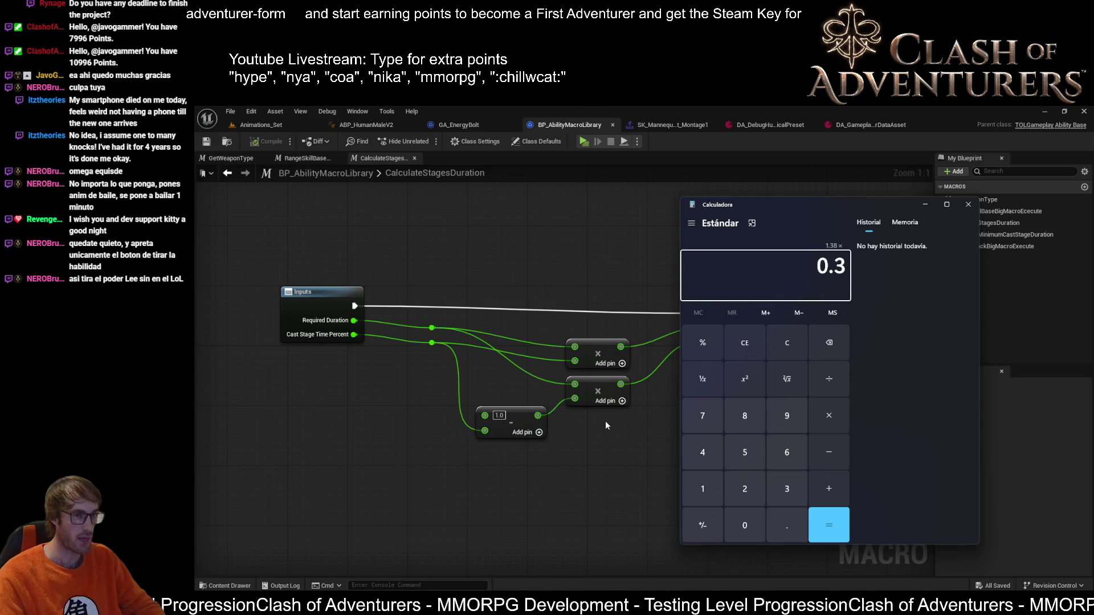
pyautogui.write('3')
pyautogui.press('Return')
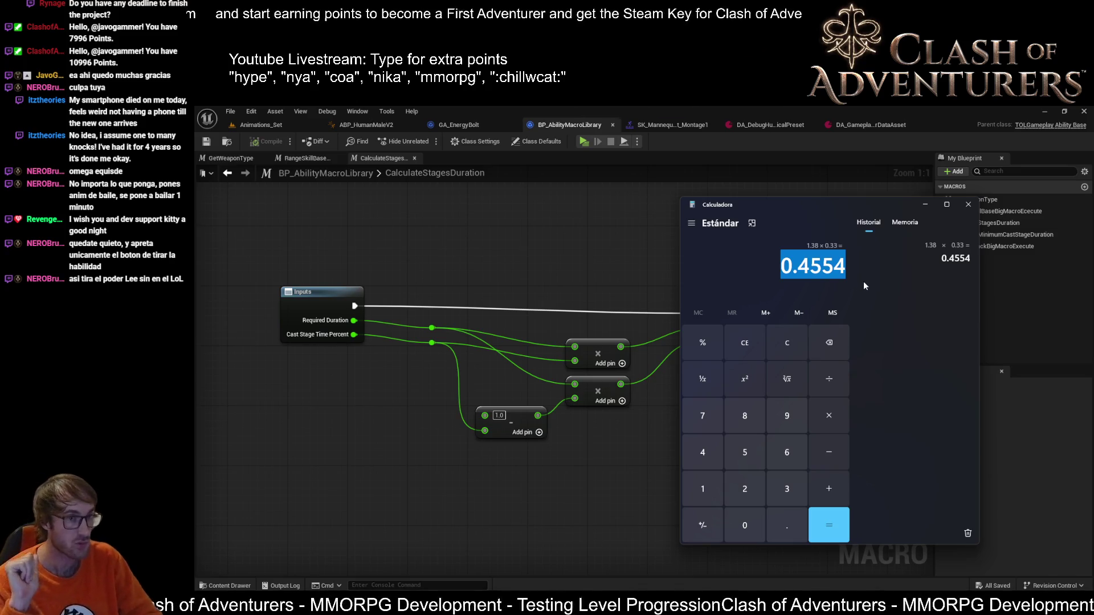
pyautogui.moveTo(821, 207); pyautogui.dragTo(942, 359)
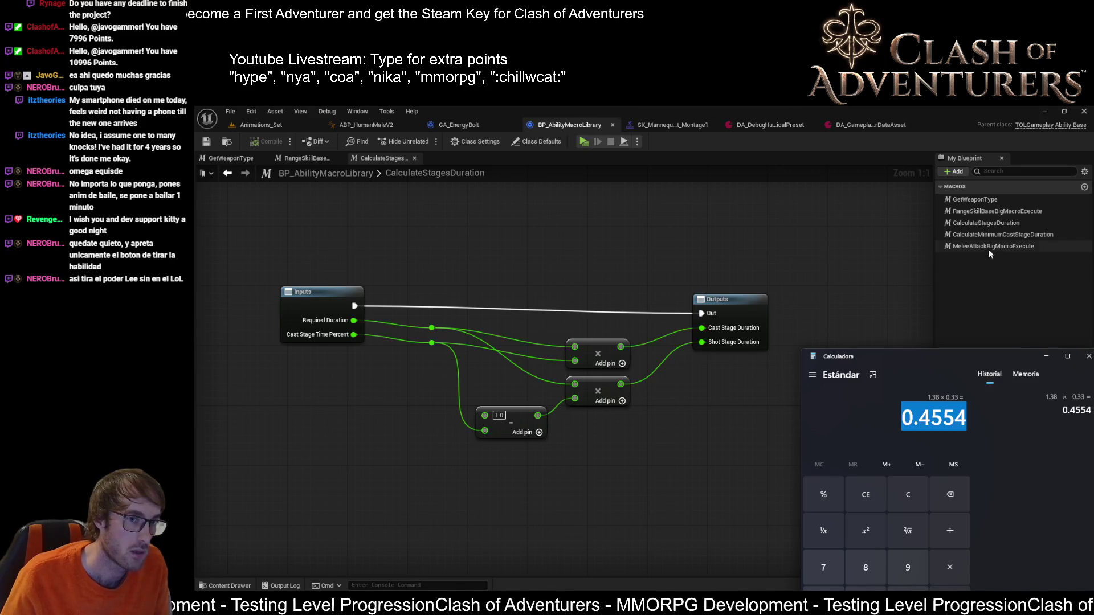
# Step: Inspect the RangeSkillBaseBigMacroExecute graph's duration wires, Branch nodes and Cast Stage section
pyautogui.doubleClick(996, 213)
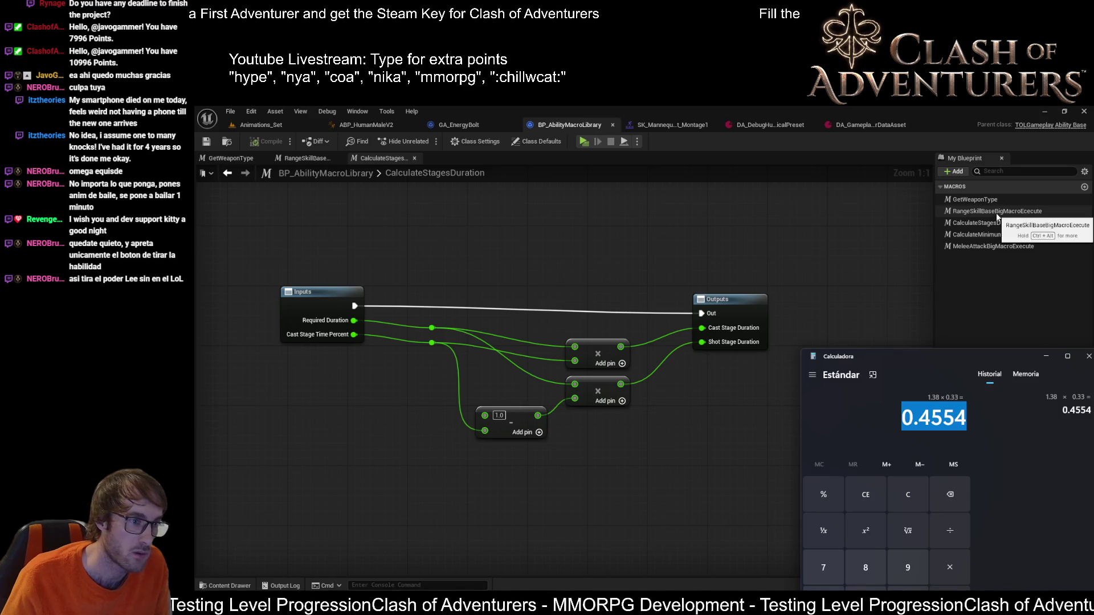
pyautogui.moveTo(712, 304); pyautogui.dragTo(526, 262)
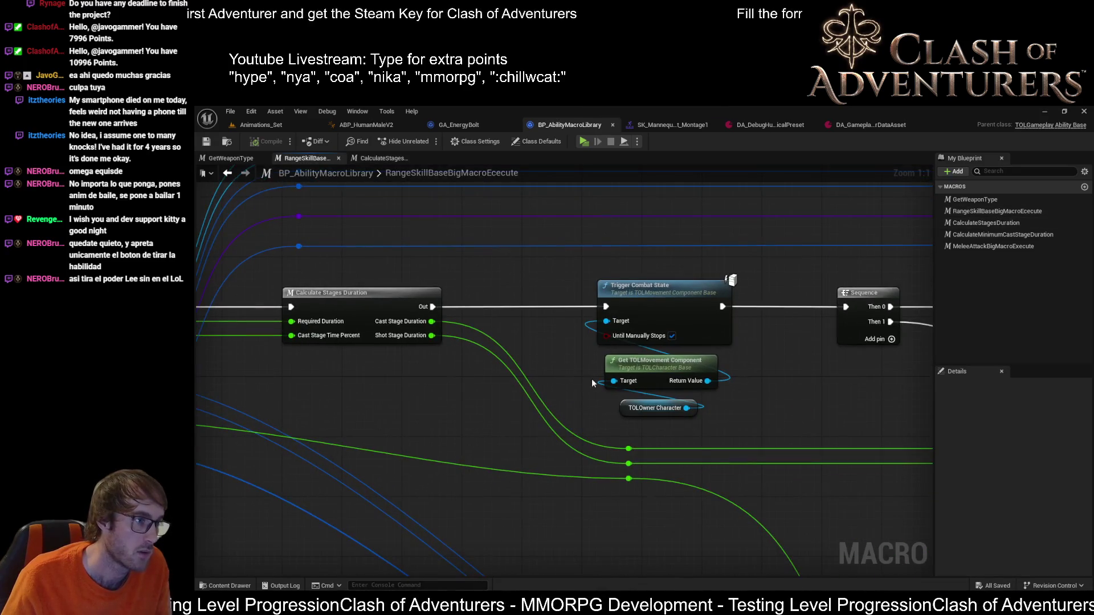
pyautogui.moveTo(869, 464); pyautogui.dragTo(532, 395)
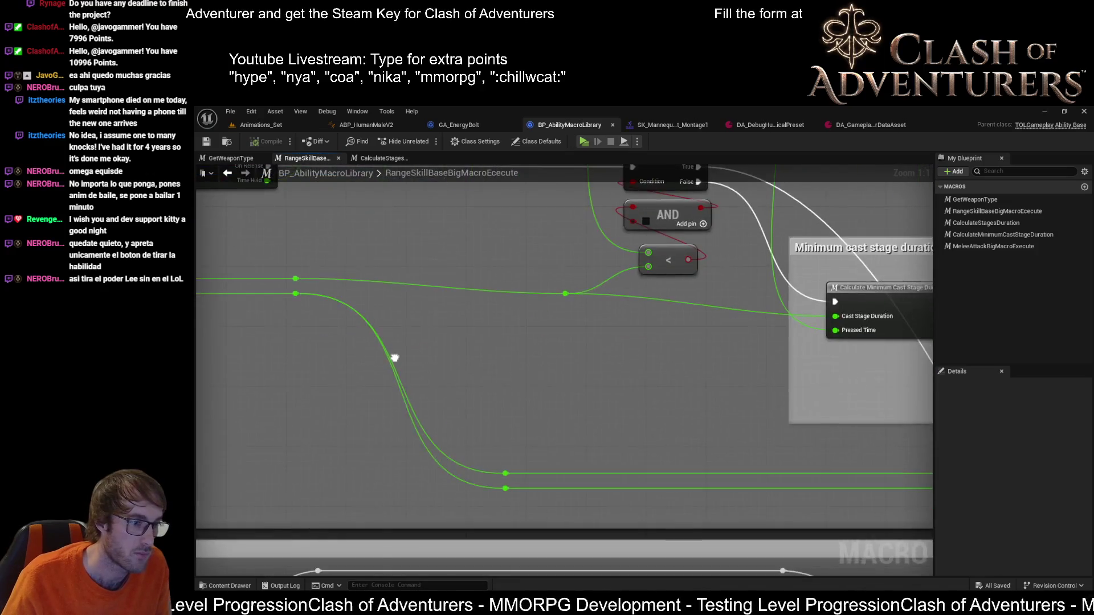
pyautogui.scroll(-2, 532, 394)
pyautogui.scroll(-2, 408, 399)
pyautogui.scroll(-1, 473, 367)
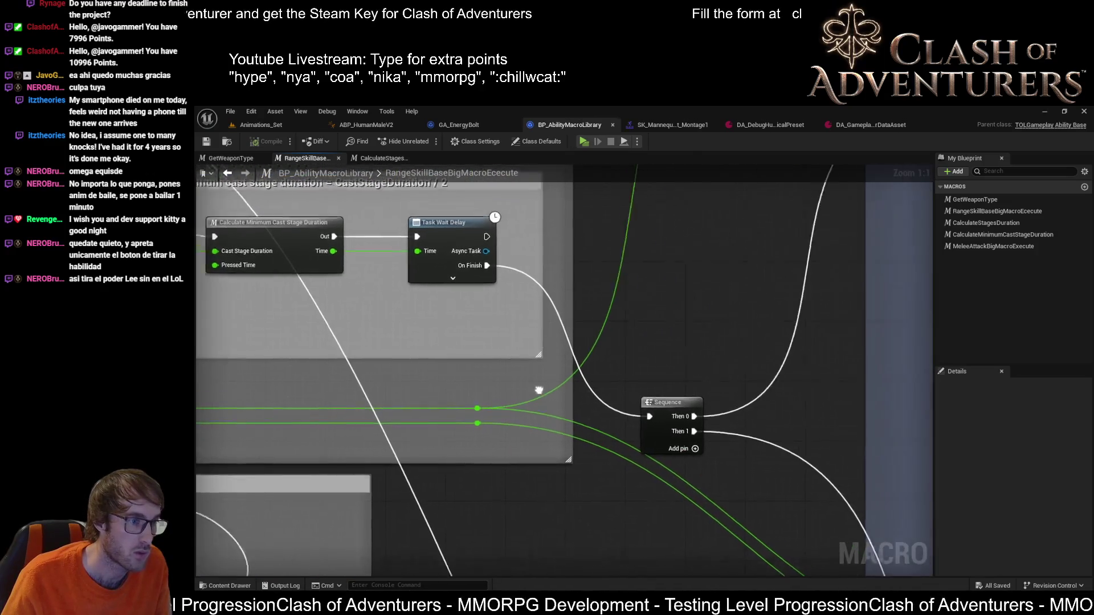
pyautogui.scroll(-1, 563, 386)
pyautogui.scroll(1, 564, 385)
pyautogui.scroll(1, 627, 342)
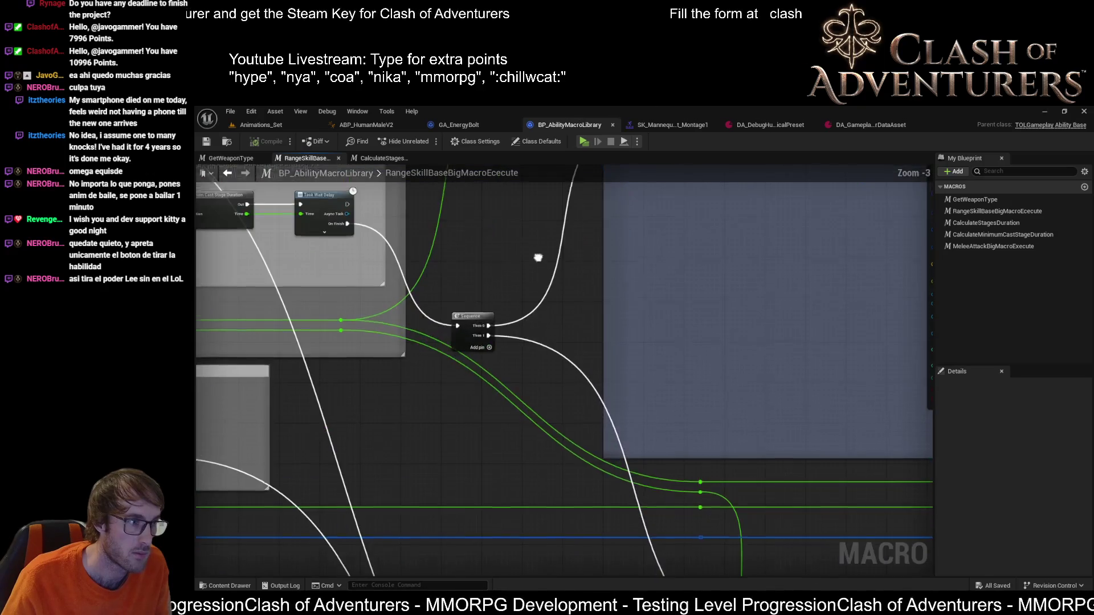
pyautogui.scroll(1, 581, 528)
pyautogui.moveTo(582, 528); pyautogui.dragTo(616, 611)
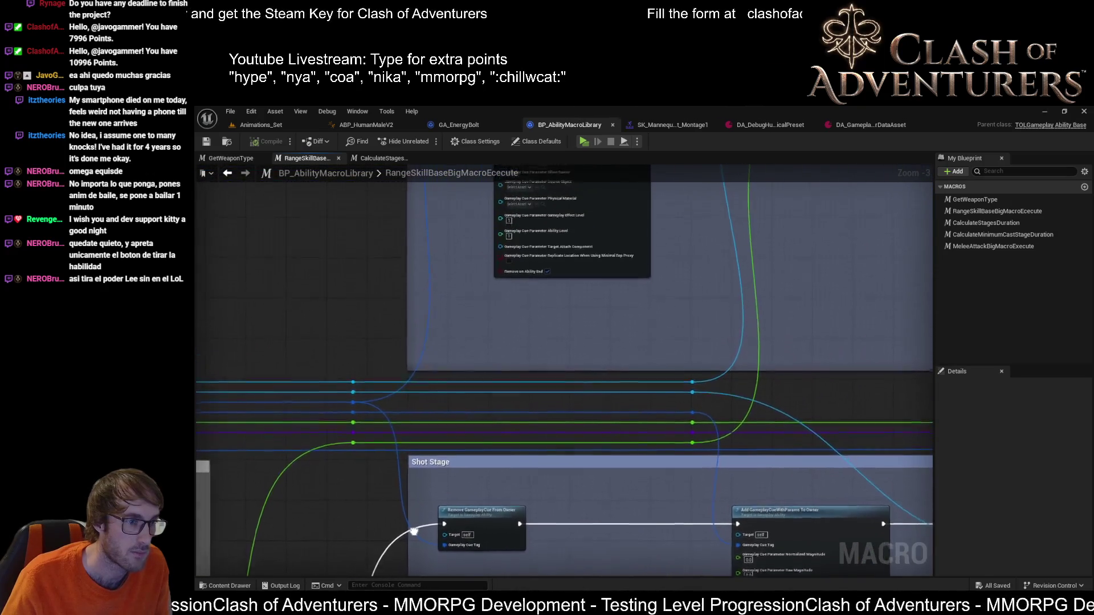
pyautogui.moveTo(581, 531); pyautogui.dragTo(581, 568)
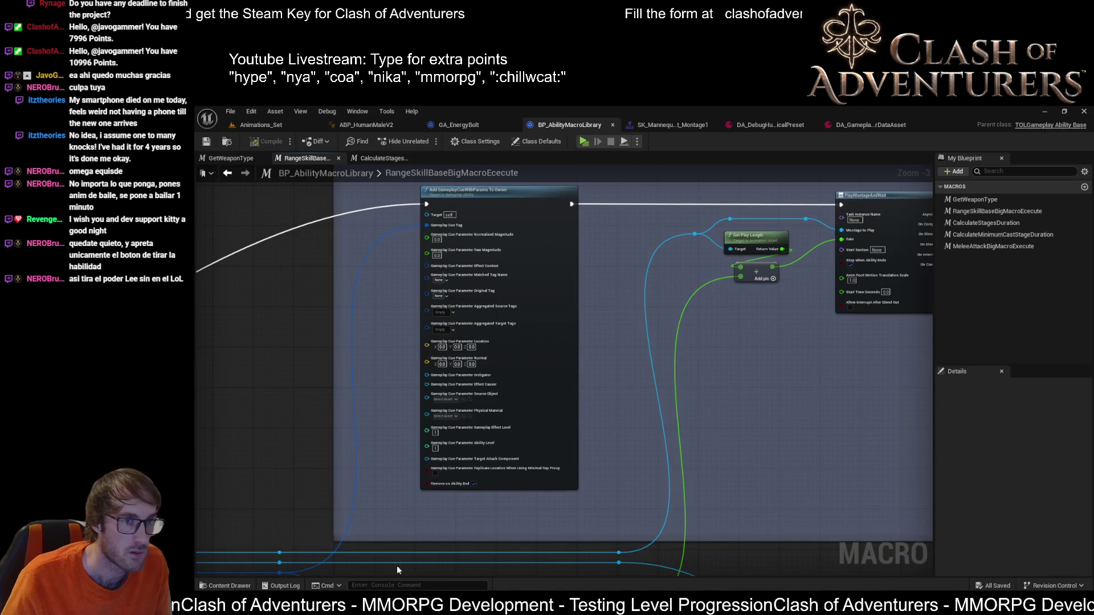
pyautogui.moveTo(600, 284); pyautogui.dragTo(612, 392)
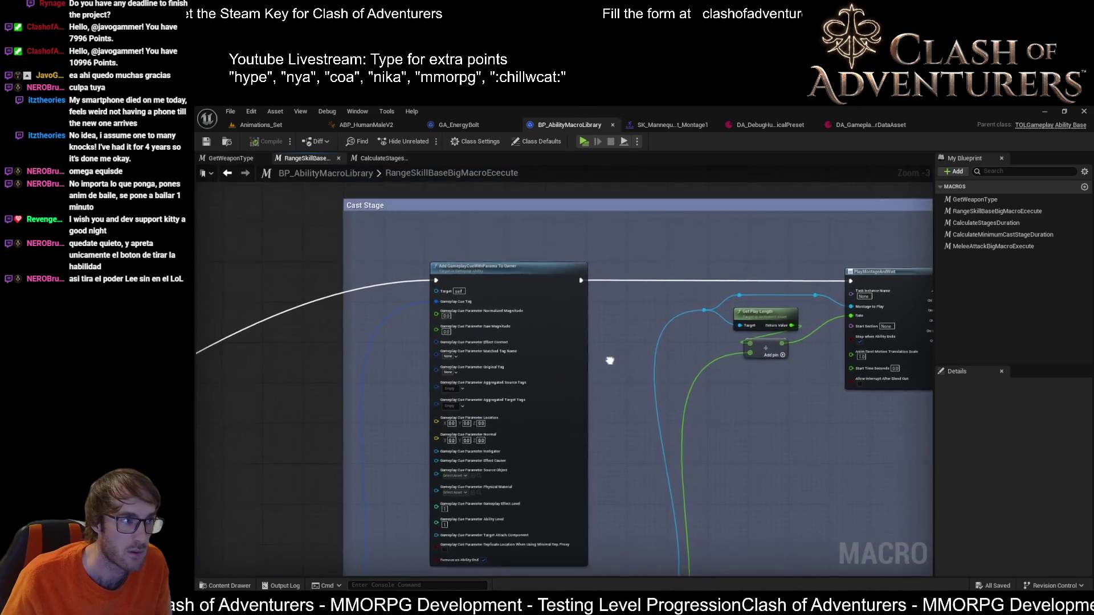
pyautogui.scroll(3, 667, 295)
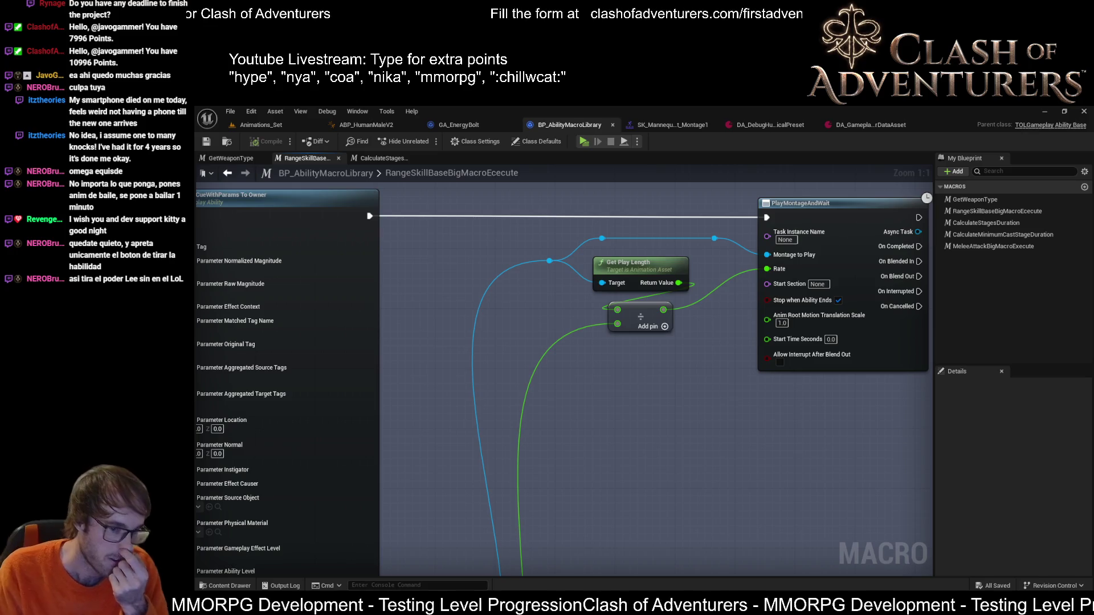
# Step: Recheck the calculator result, then examine the Shot Stage and Gameplay Cue montage nodes
pyautogui.click(980, 586)
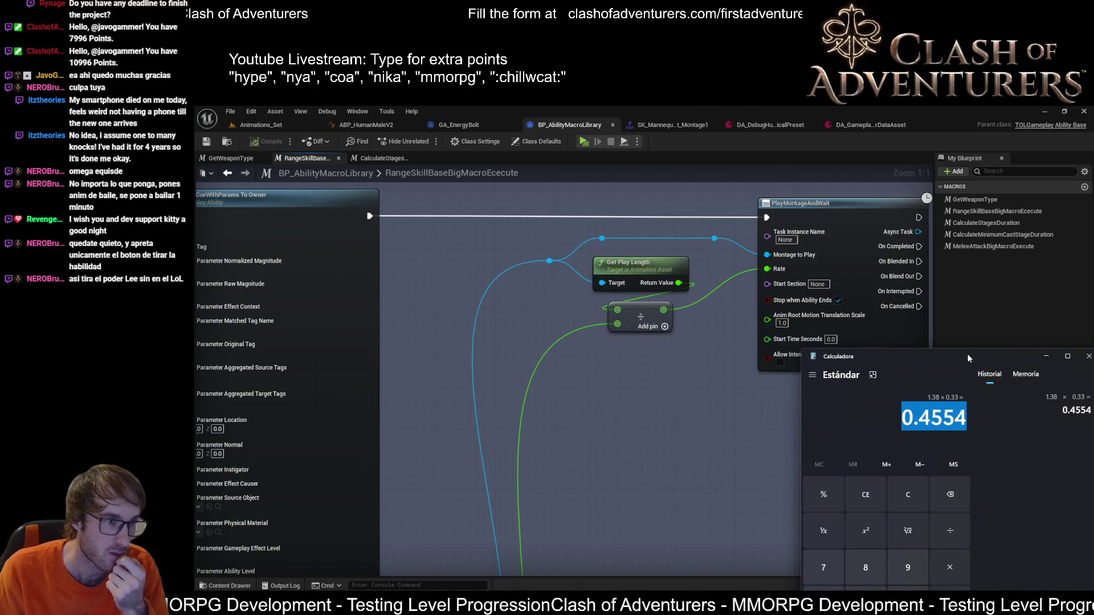
pyautogui.click(629, 355)
pyautogui.scroll(-1, 629, 355)
pyautogui.scroll(-1, 661, 334)
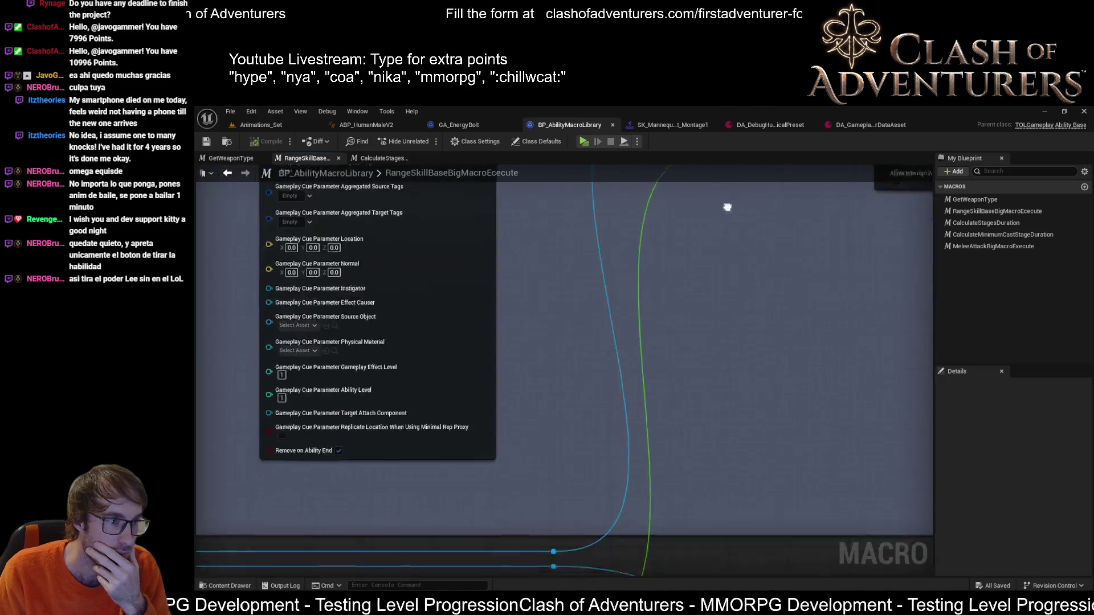
pyautogui.scroll(-1, 726, 205)
pyautogui.scroll(-1, 704, 225)
pyautogui.scroll(-1, 675, 290)
pyautogui.scroll(1, 652, 354)
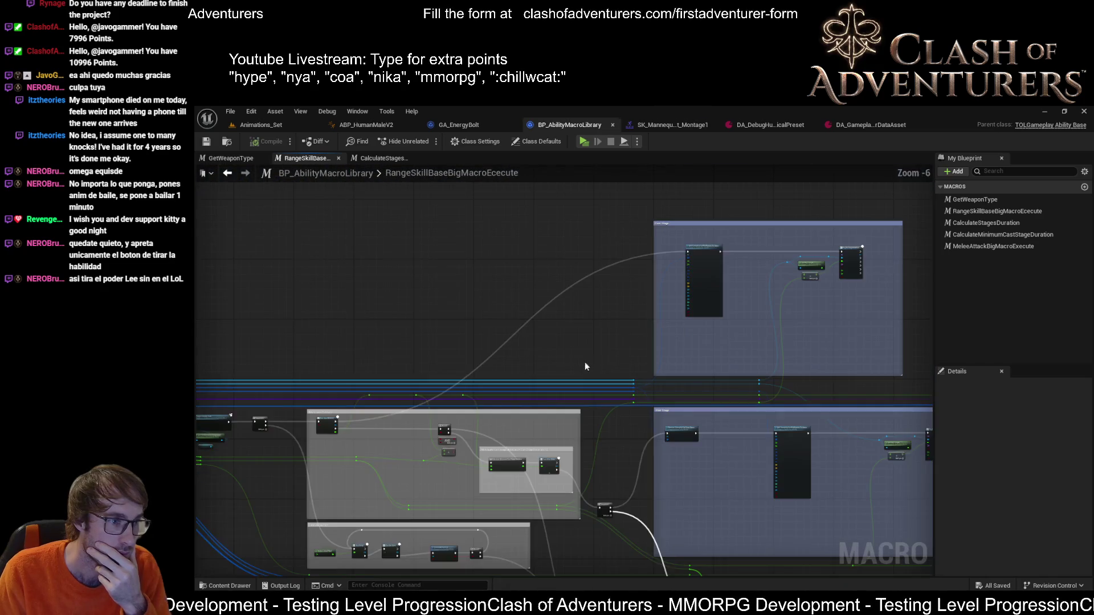
pyautogui.scroll(1, 585, 362)
pyautogui.scroll(-2, 501, 374)
pyautogui.scroll(1, 876, 309)
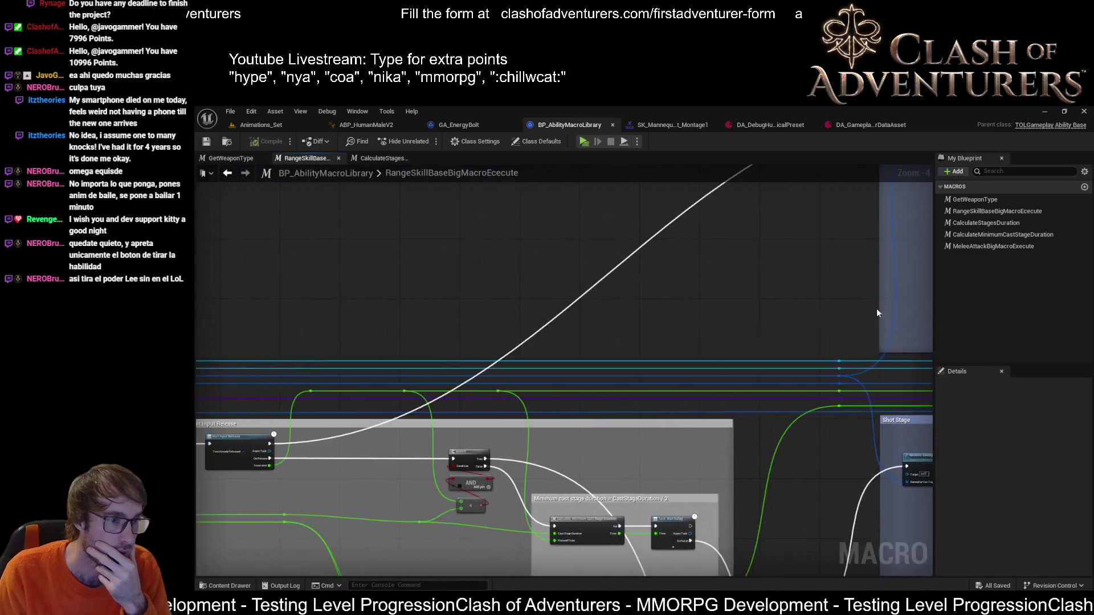
pyautogui.scroll(2, 770, 324)
pyautogui.scroll(1, 593, 282)
pyautogui.scroll(1, 618, 291)
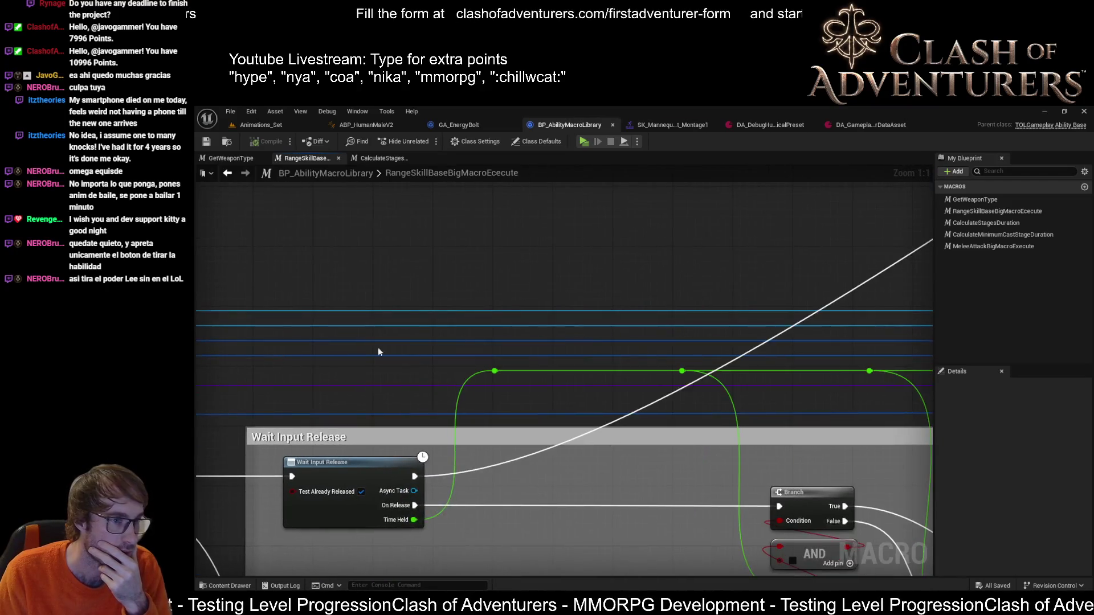
pyautogui.moveTo(378, 347)
pyautogui.mouseDown()
pyautogui.moveTo(201, 327)
pyautogui.moveTo(226, 300)
pyautogui.moveTo(817, 432)
pyautogui.mouseUp()
pyautogui.scroll(-2, 648, 378)
pyautogui.moveTo(649, 379); pyautogui.dragTo(597, 358)
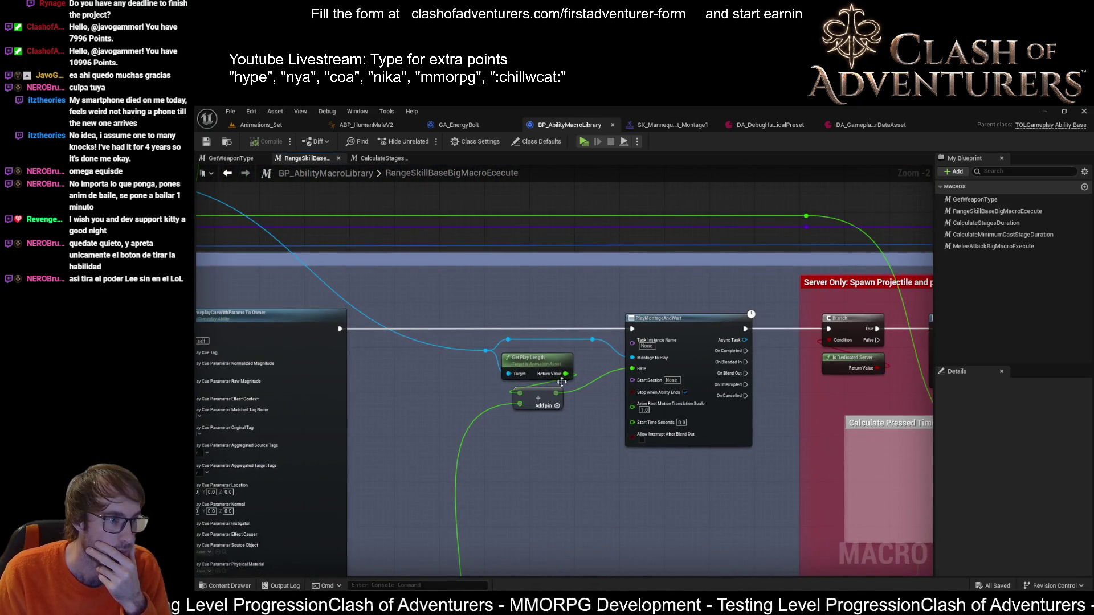
pyautogui.scroll(-2, 562, 382)
pyautogui.moveTo(682, 327)
pyautogui.mouseDown()
pyautogui.moveTo(686, 418)
pyautogui.moveTo(704, 409)
pyautogui.mouseUp()
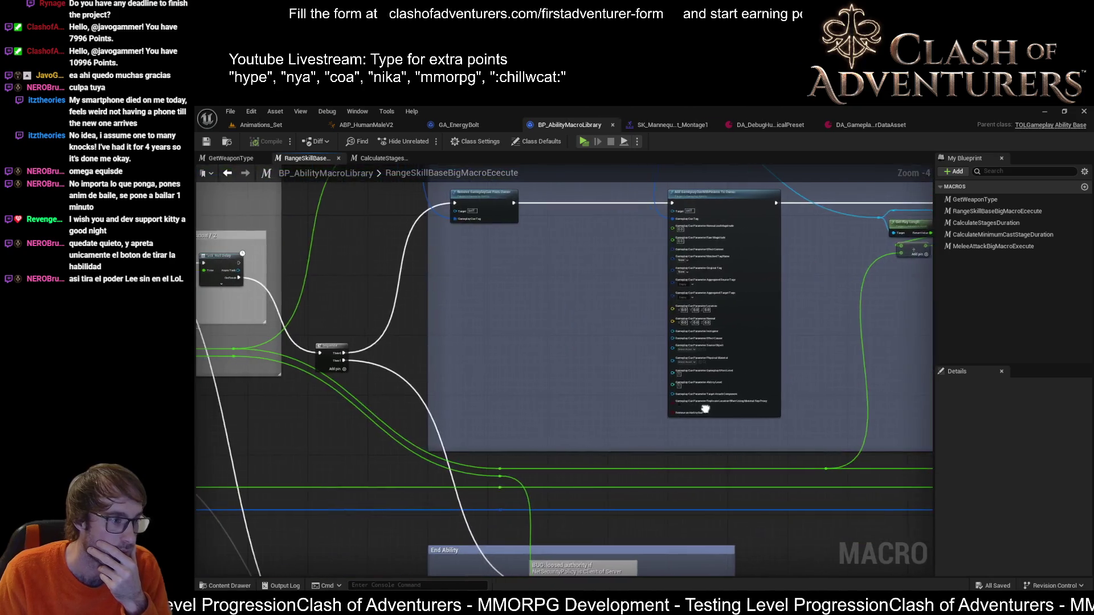
pyautogui.moveTo(633, 436); pyautogui.dragTo(310, 449)
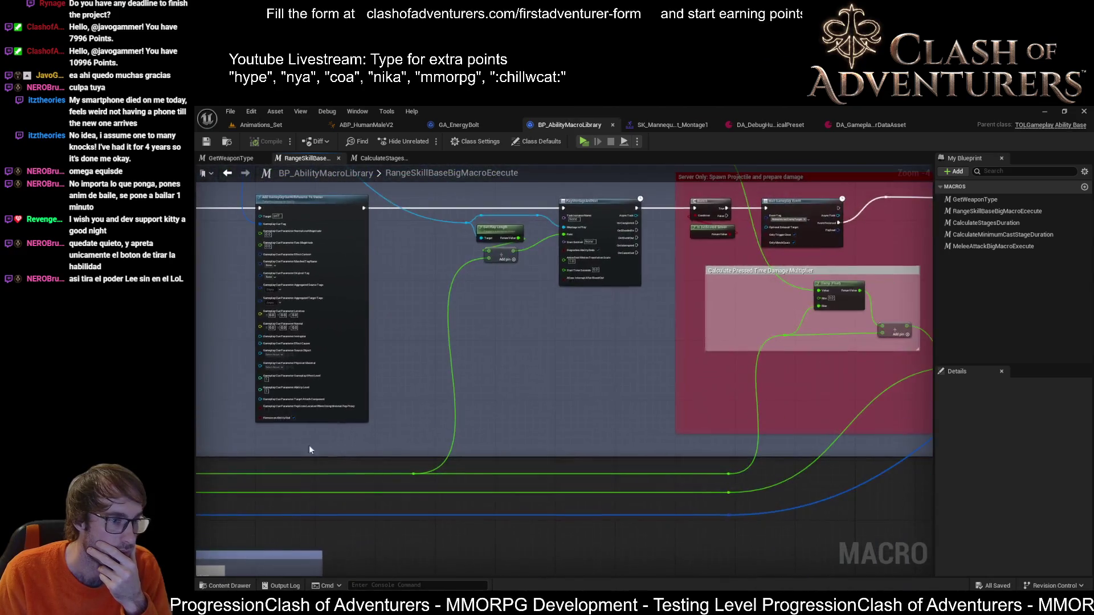
pyautogui.scroll(2, 461, 344)
pyautogui.moveTo(461, 344); pyautogui.dragTo(548, 441)
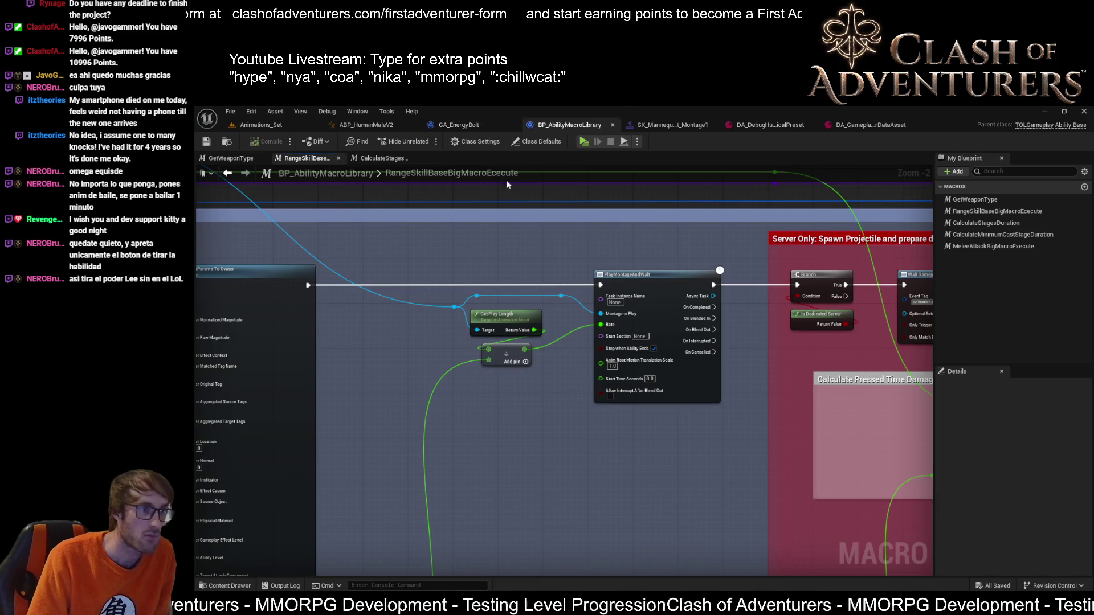
# Step: Bring up the SK_Mannequin shot montage in the montage editor
pyautogui.click(665, 125)
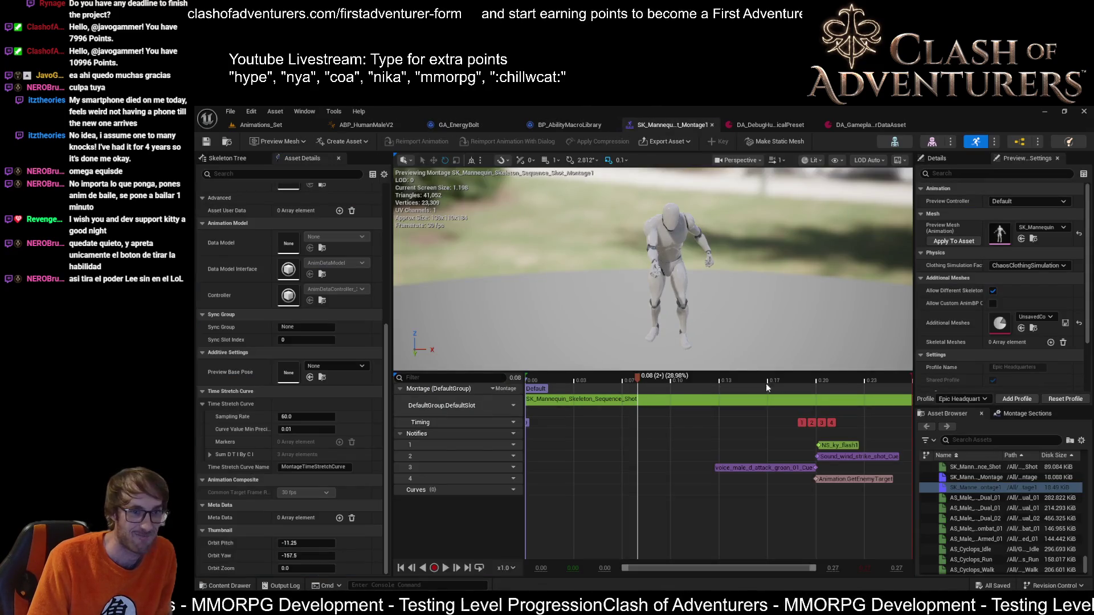
# Step: Launch a second Calculator and juggle it to the front beside the montage editor
pyautogui.press('XF86Calculator')
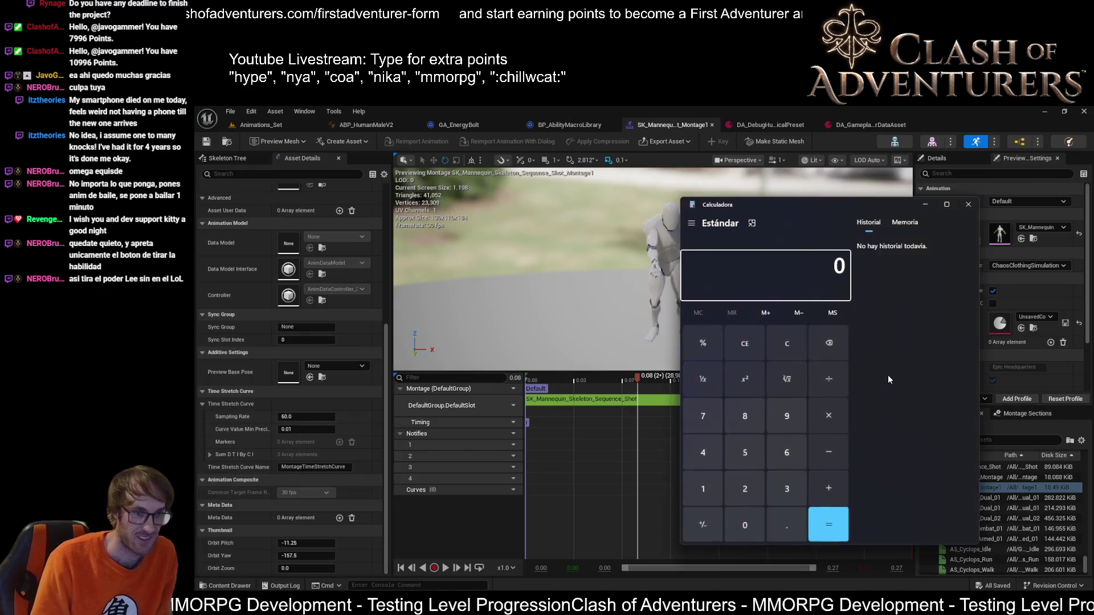
pyautogui.moveTo(840, 205); pyautogui.dragTo(470, 241)
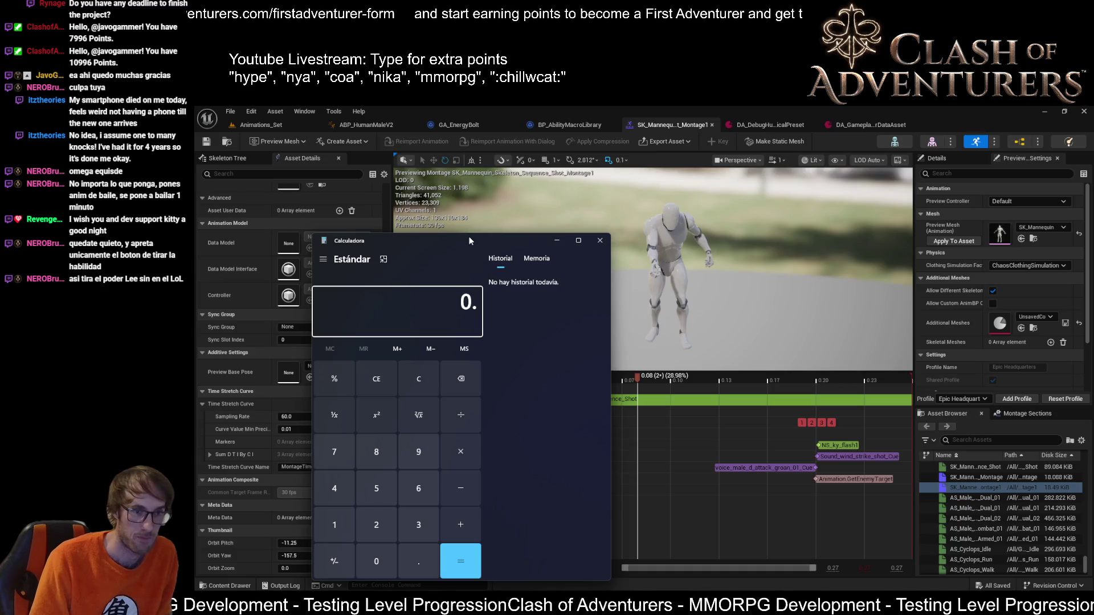
pyautogui.click(771, 568)
pyautogui.scroll(-2, 820, 512)
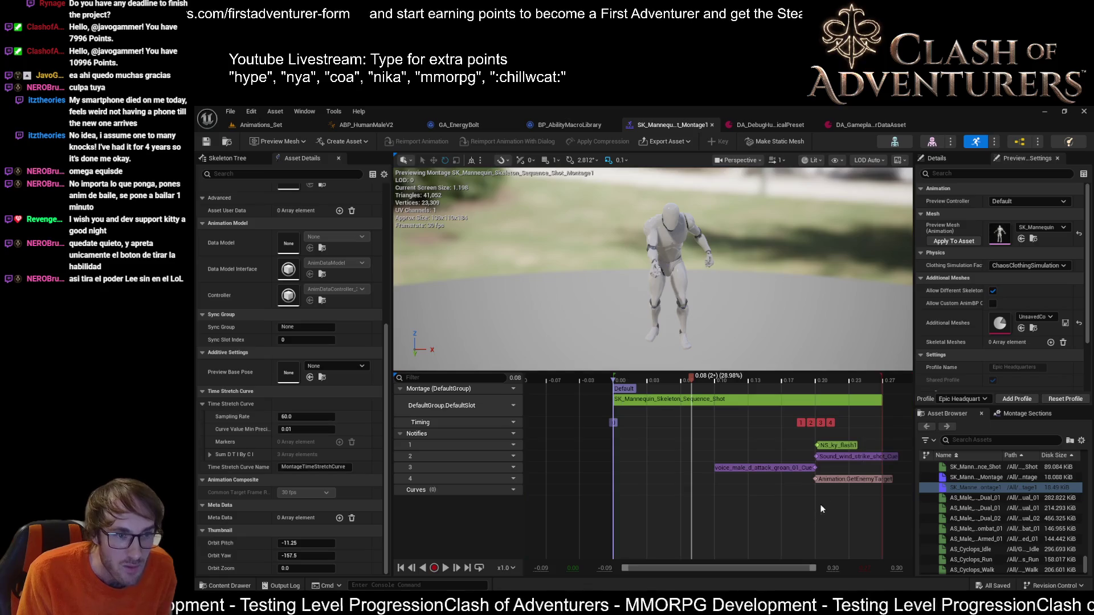
pyautogui.hotkey('alt', 'Tab')
pyautogui.write('0.2')
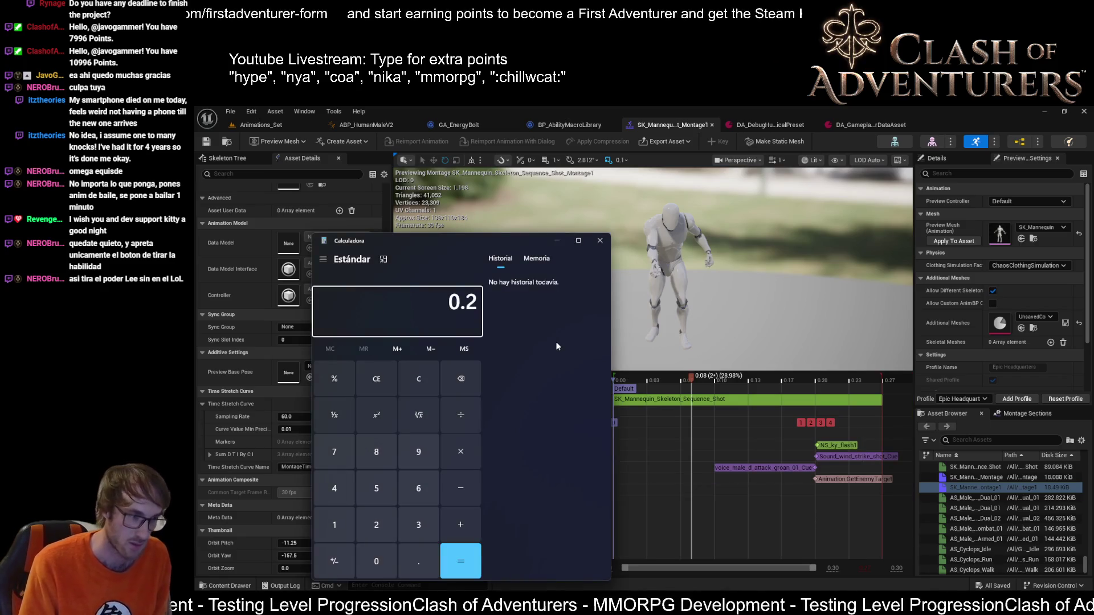
pyautogui.write('7/')
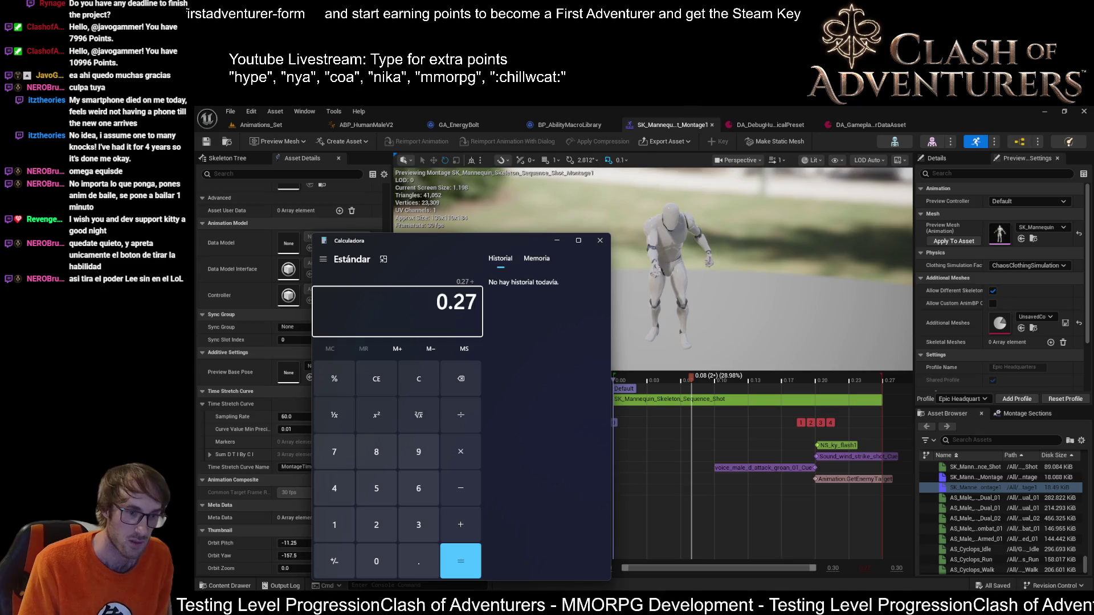
pyautogui.hotkey('alt', 'Tab')
pyautogui.click(399, 313)
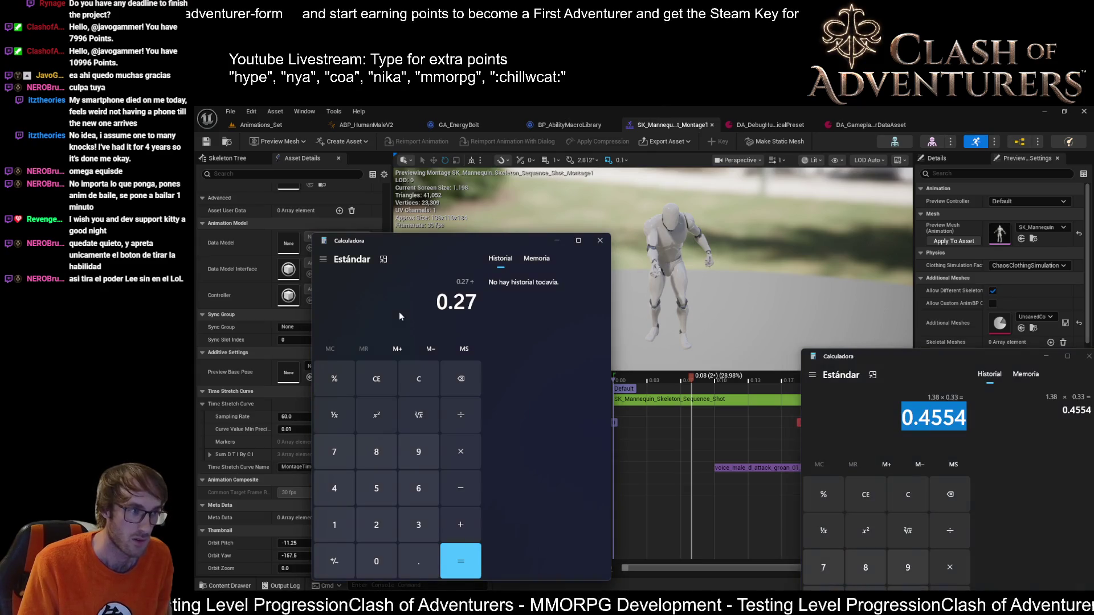
pyautogui.write('0.45')
# Step: Evaluate 0.27 ÷ 0.45 = 0.6, then return to the BP_AbilityMacroLibrary graph
pyautogui.press('Return')
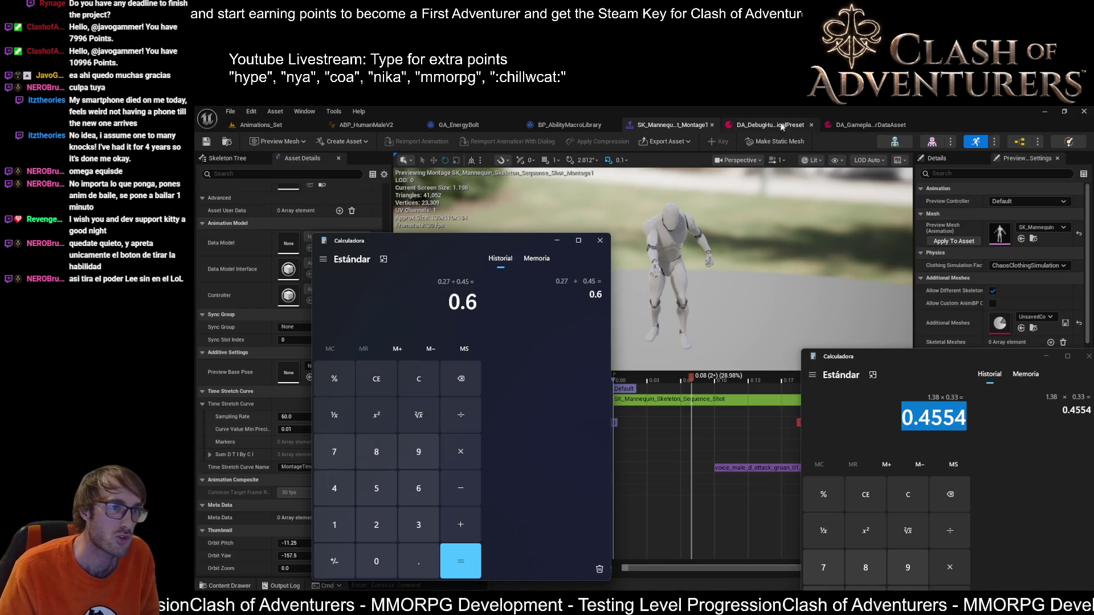
pyautogui.click(565, 122)
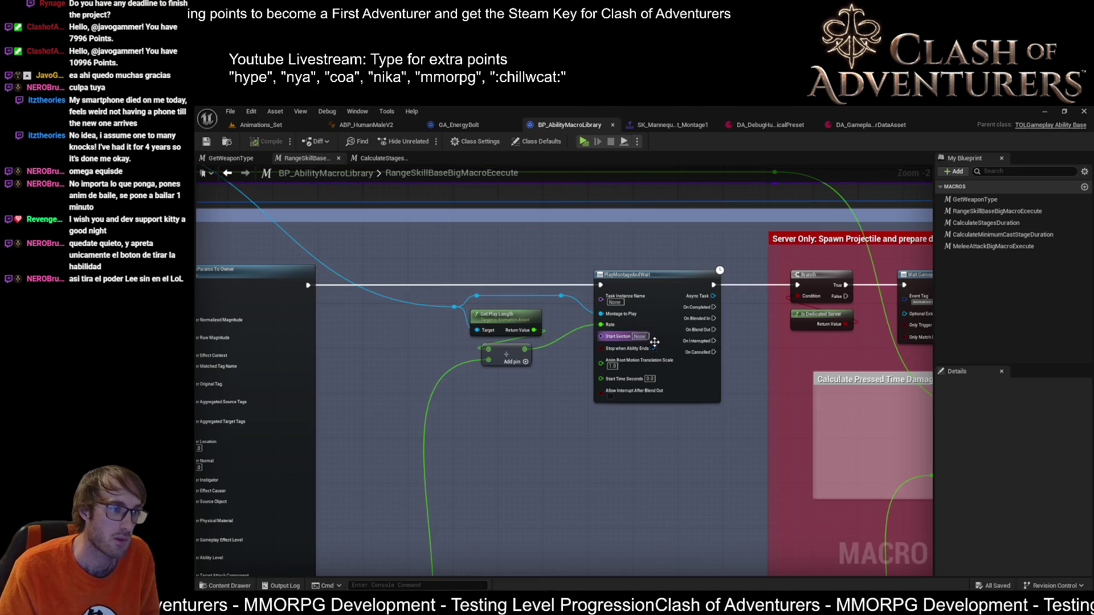
pyautogui.scroll(2, 573, 342)
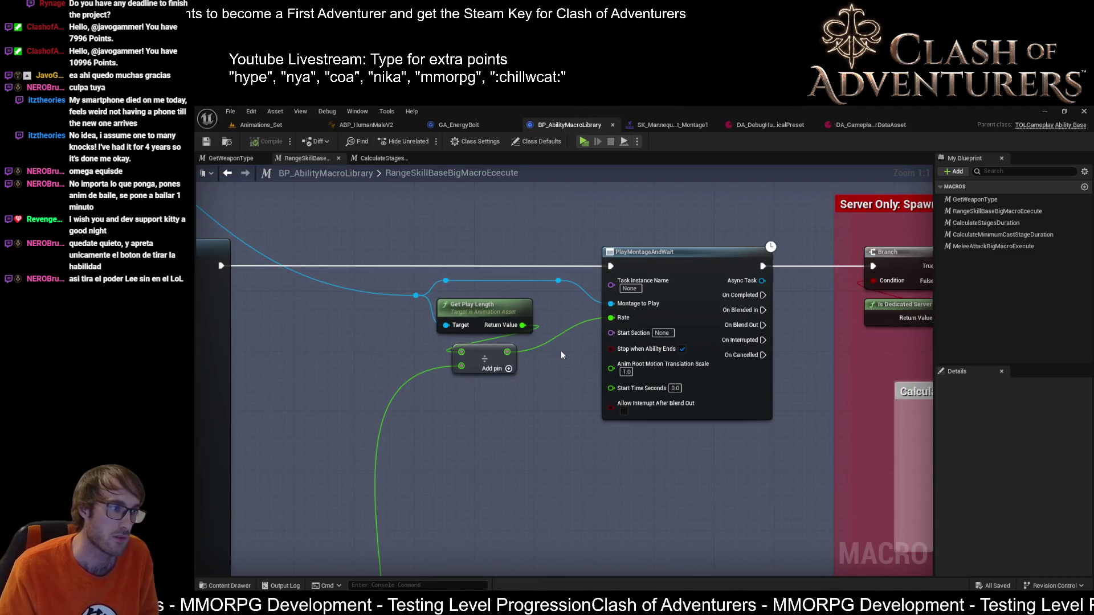
# Step: Navigate to the PlayMontageAndWait node and break the divide wire into its Rate pin
pyautogui.moveTo(579, 353); pyautogui.dragTo(371, 419)
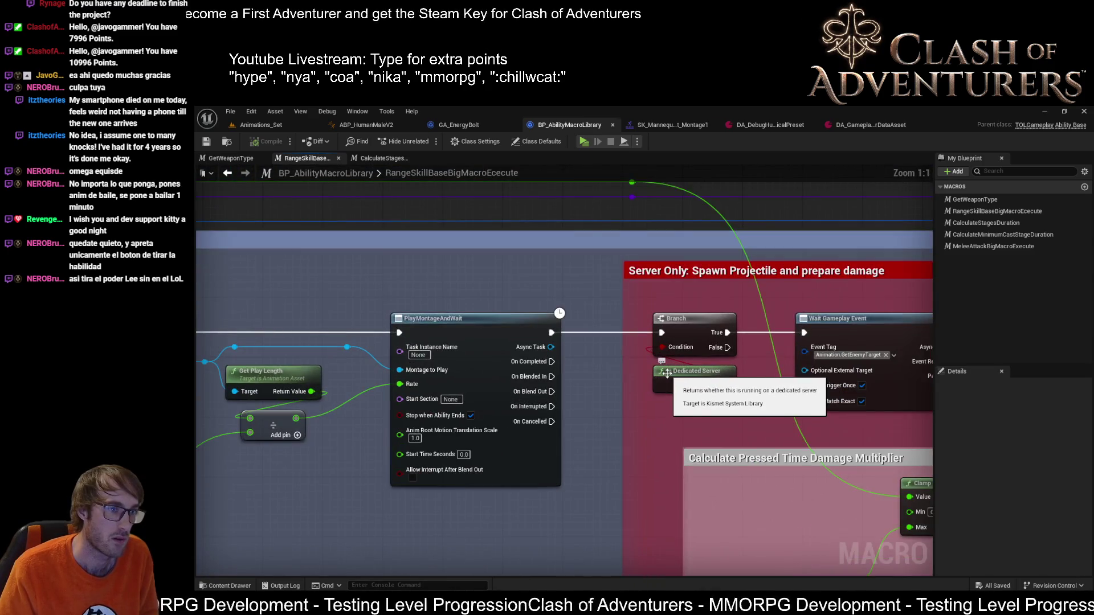
pyautogui.scroll(-2, 666, 374)
pyautogui.scroll(-2, 666, 373)
pyautogui.scroll(-1, 666, 373)
pyautogui.scroll(-2, 617, 362)
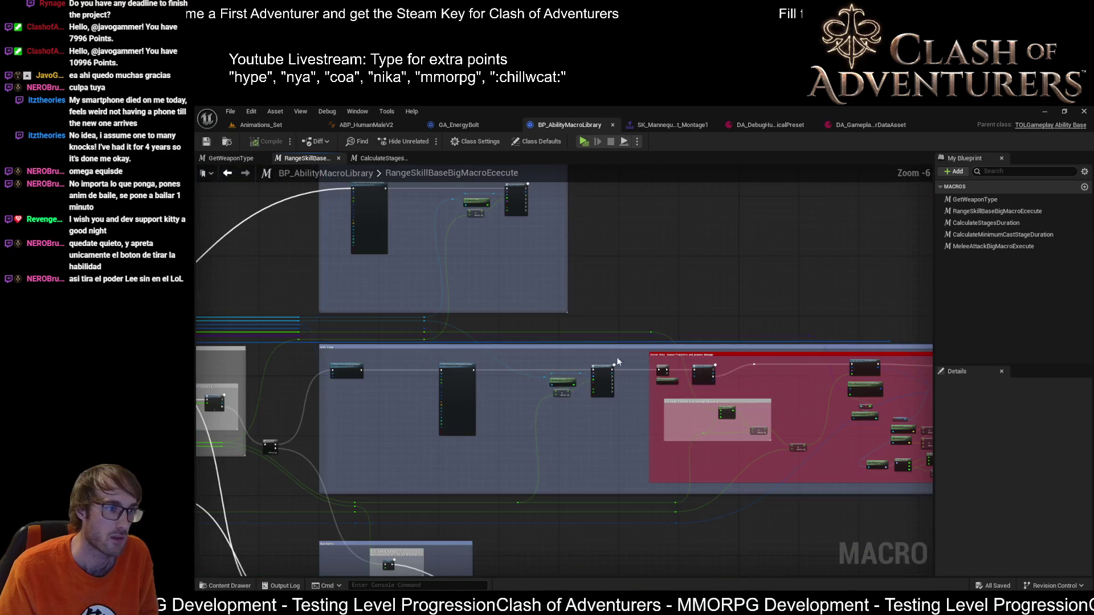
pyautogui.scroll(1, 600, 354)
pyautogui.scroll(1, 740, 298)
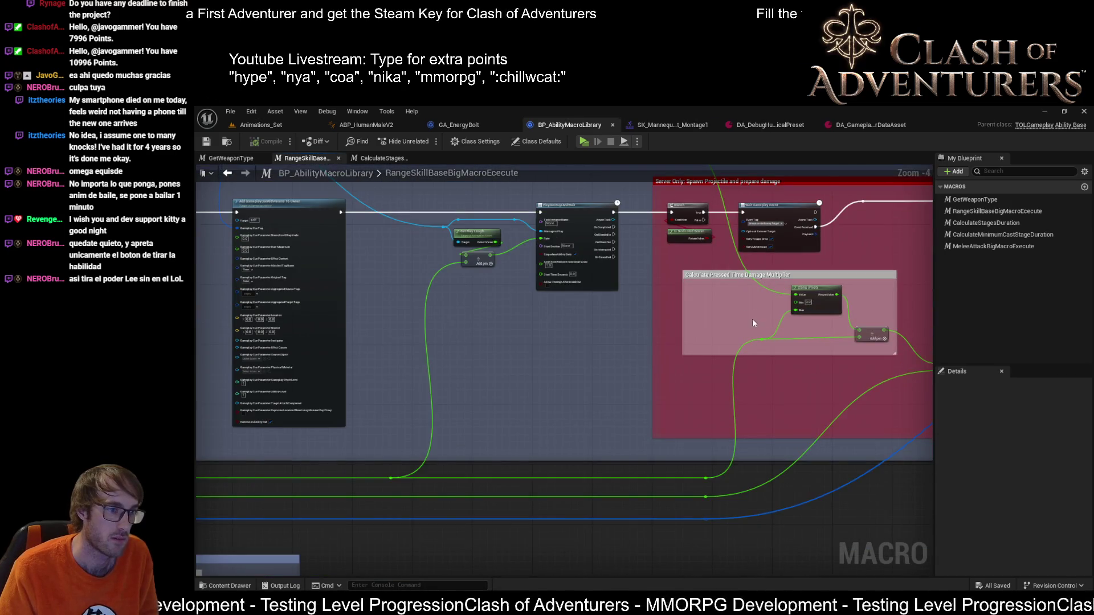
pyautogui.scroll(1, 507, 328)
pyautogui.moveTo(753, 323)
pyautogui.mouseDown()
pyautogui.moveTo(507, 328)
pyautogui.moveTo(559, 373)
pyautogui.moveTo(712, 336)
pyautogui.mouseUp()
pyautogui.scroll(2, 464, 342)
pyautogui.scroll(2, 524, 358)
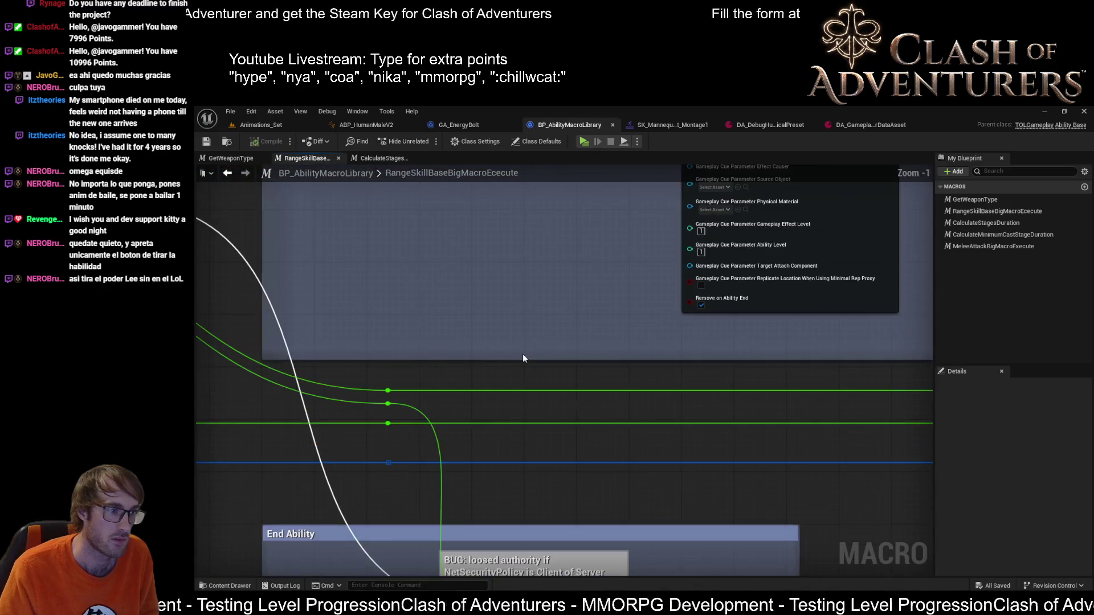
pyautogui.scroll(-2, 523, 358)
pyautogui.scroll(-1, 565, 344)
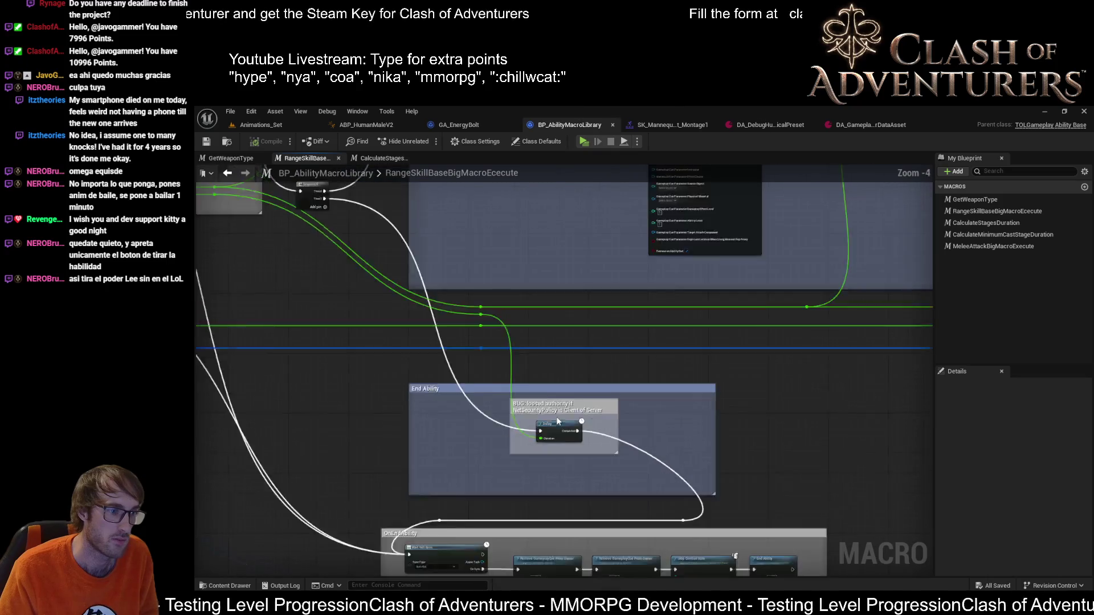
pyautogui.scroll(-1, 558, 421)
pyautogui.scroll(2, 598, 401)
pyautogui.scroll(1, 649, 377)
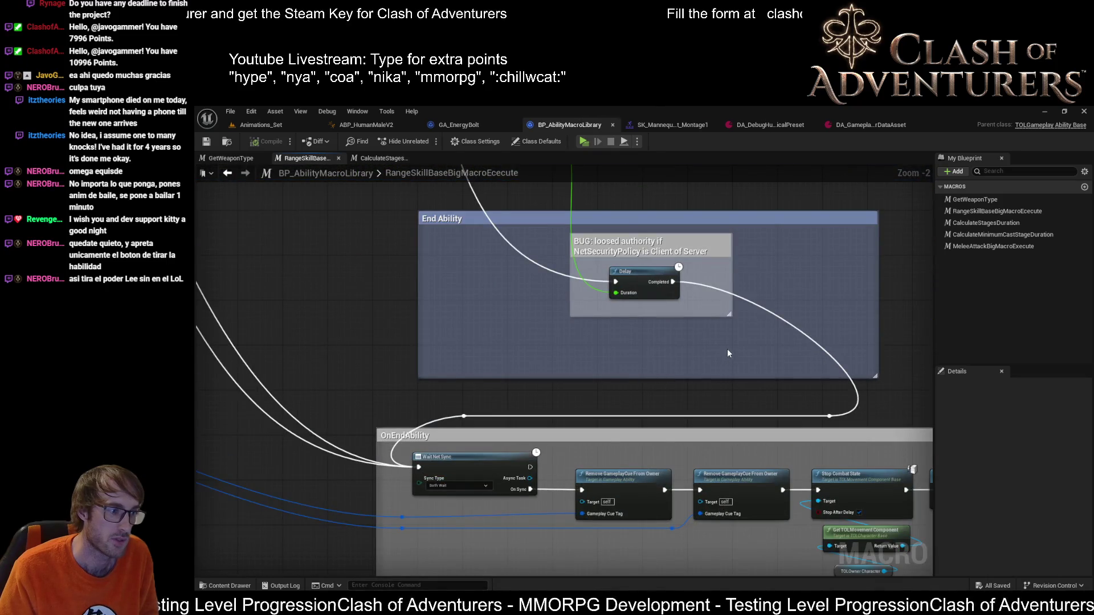
pyautogui.scroll(-1, 727, 348)
pyautogui.moveTo(727, 349); pyautogui.dragTo(595, 321)
pyautogui.scroll(2, 596, 321)
pyautogui.scroll(1, 603, 374)
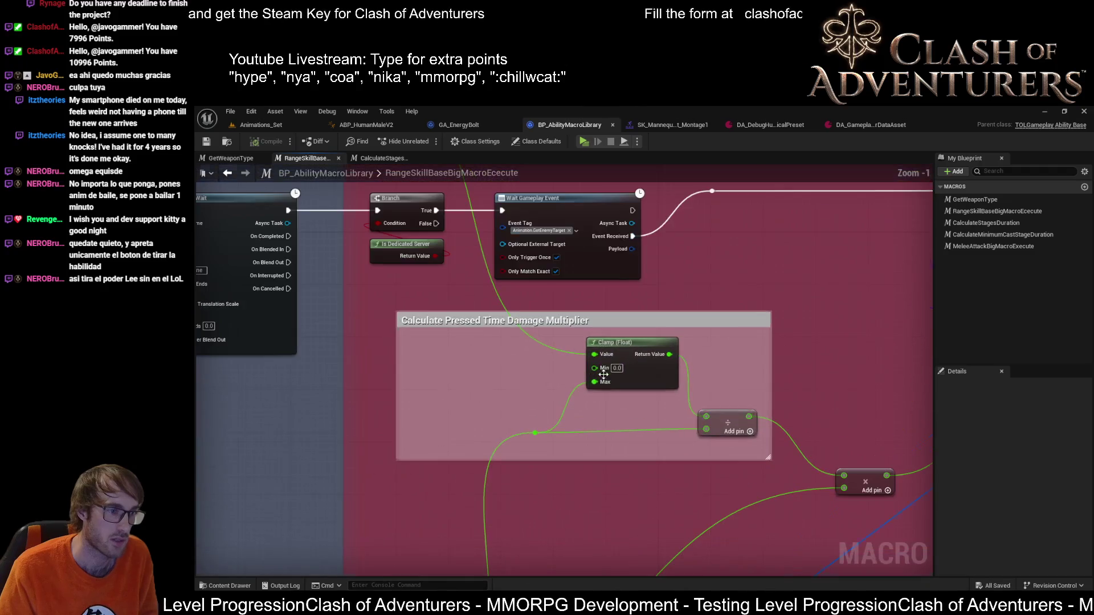
pyautogui.scroll(-2, 572, 388)
pyautogui.moveTo(572, 388); pyautogui.dragTo(587, 334)
pyautogui.scroll(4, 587, 334)
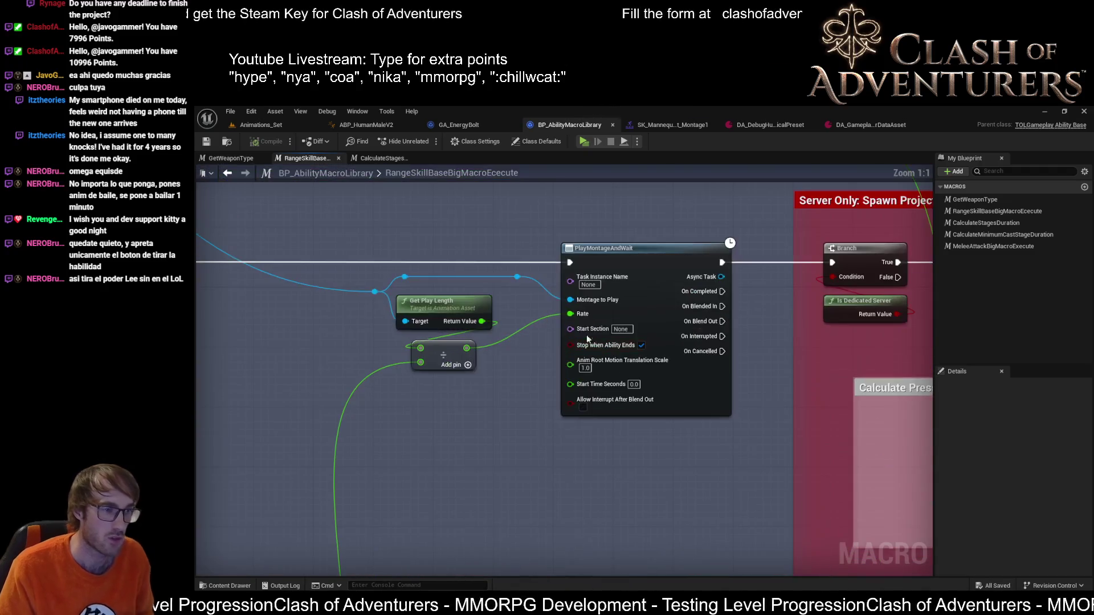
pyautogui.keyDown('alt'); pyautogui.click(570, 314); pyautogui.keyUp('alt')
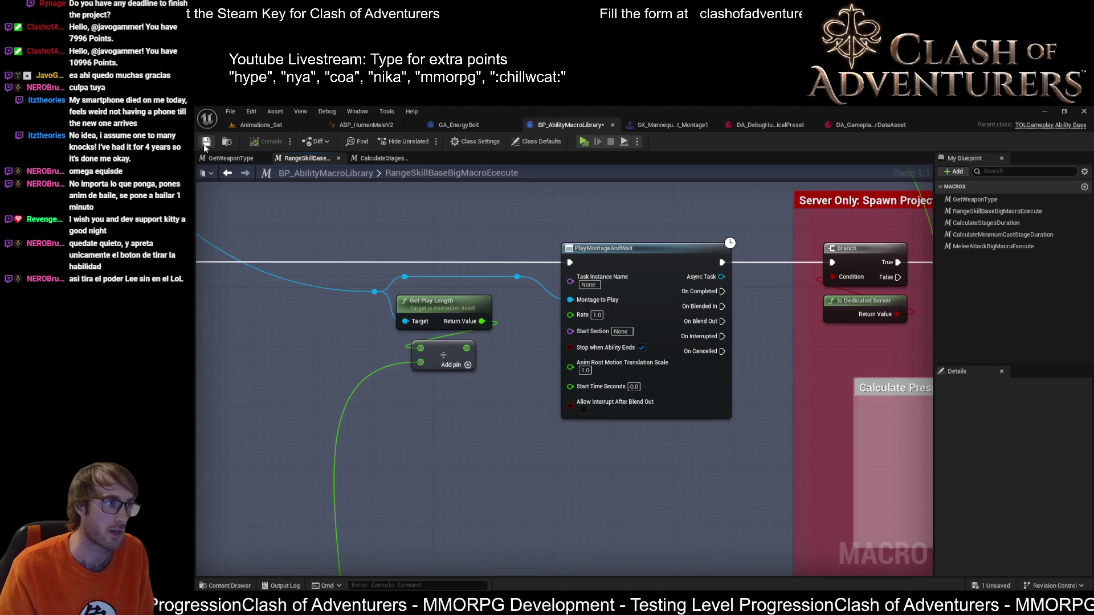
# Step: Start a play session from Animations_Set, maximize Client 2, and cast the energy bolt
pyautogui.click(251, 128)
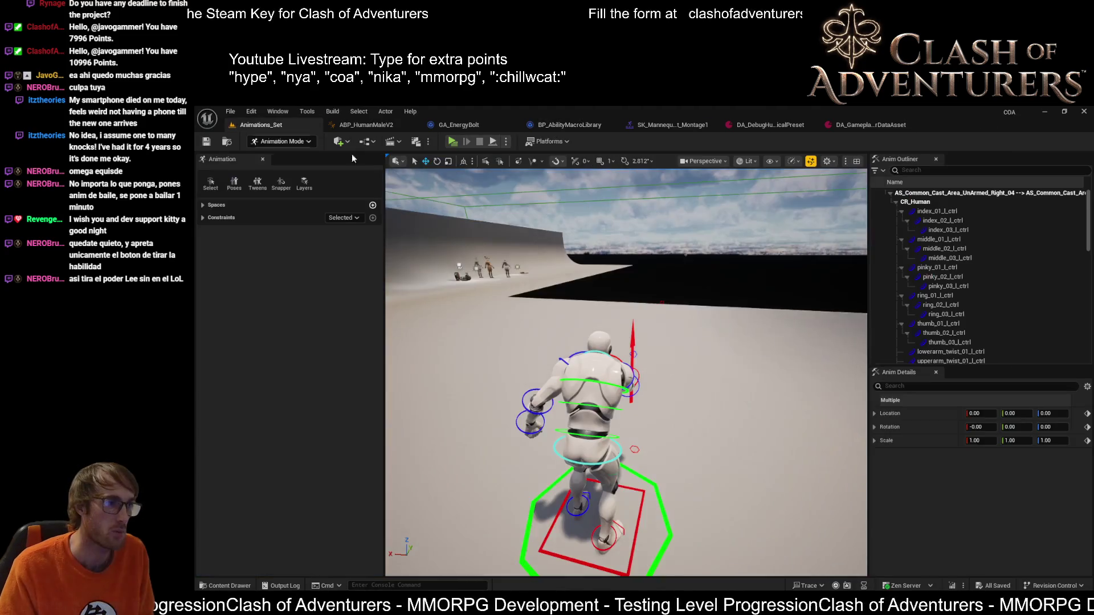
pyautogui.click(454, 142)
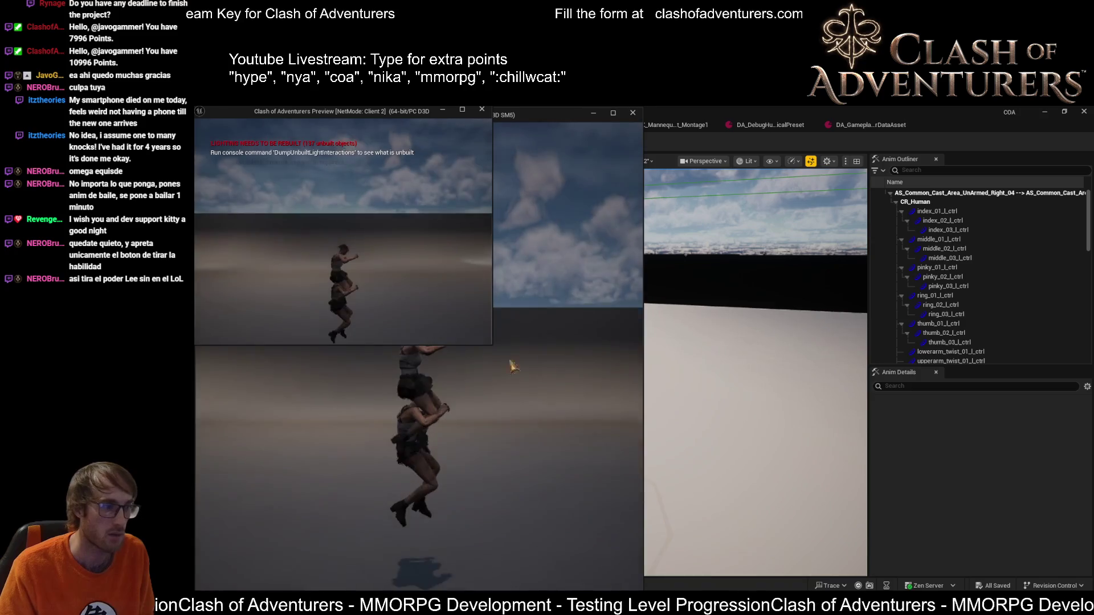
pyautogui.moveTo(396, 112); pyautogui.dragTo(485, 225)
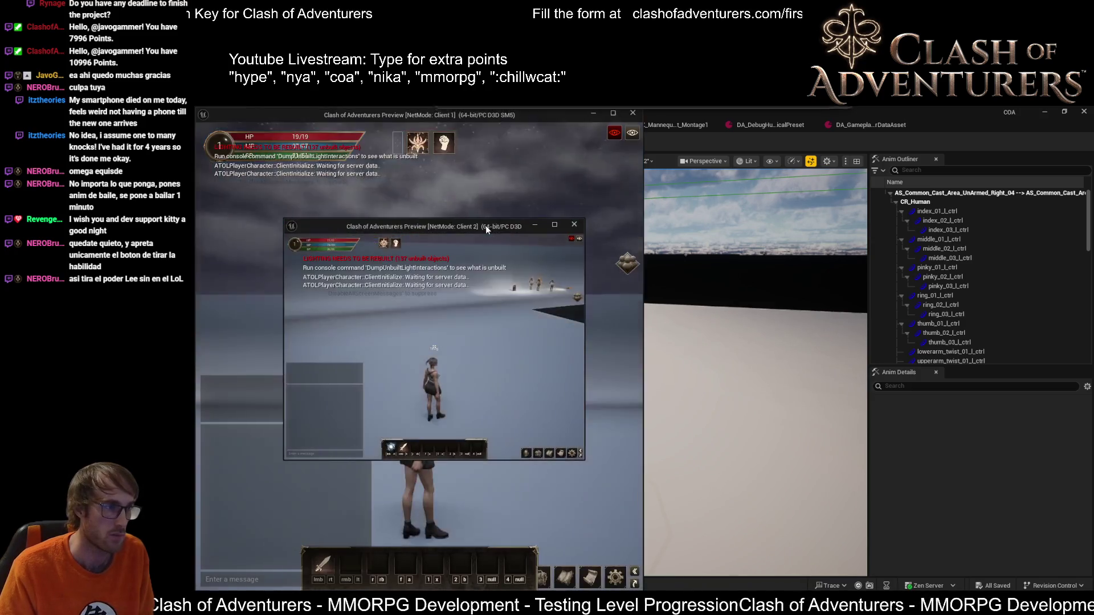
pyautogui.doubleClick(486, 225)
pyautogui.press('w')
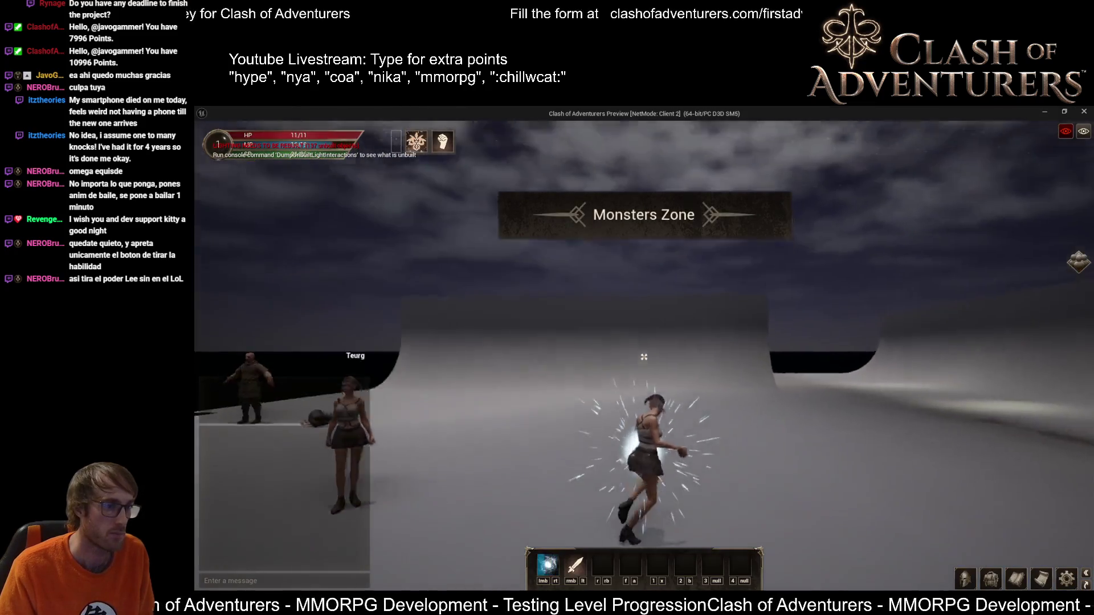
pyautogui.click(643, 356)
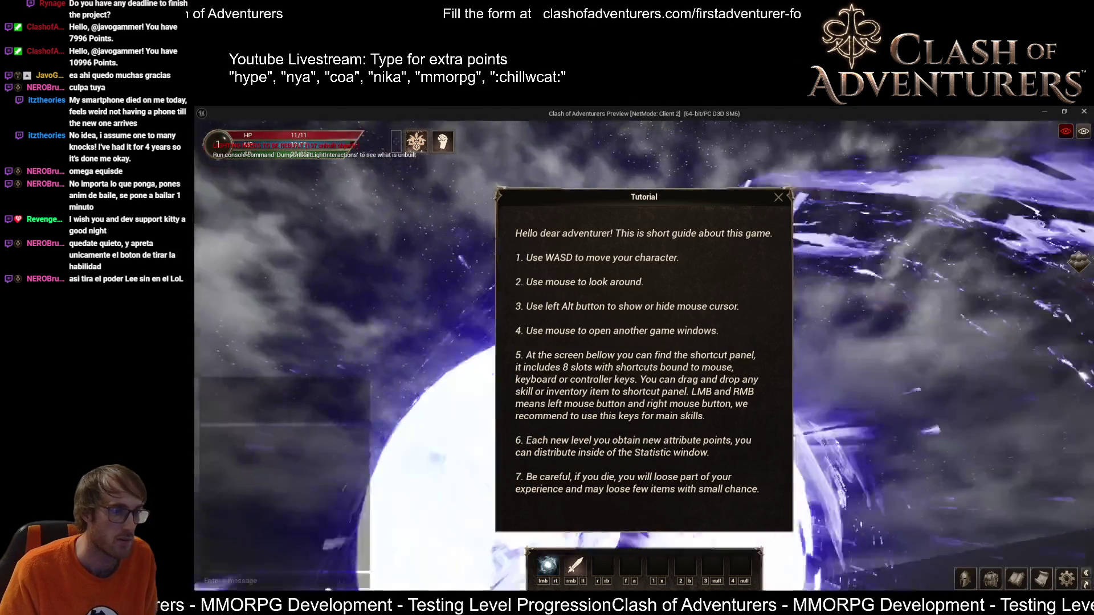
# Step: Dismiss the tutorial, cast the bolt twice more at default rate, and stop the session
pyautogui.press('alt')
pyautogui.click(777, 196)
pyautogui.press('w')
pyautogui.click(690, 277)
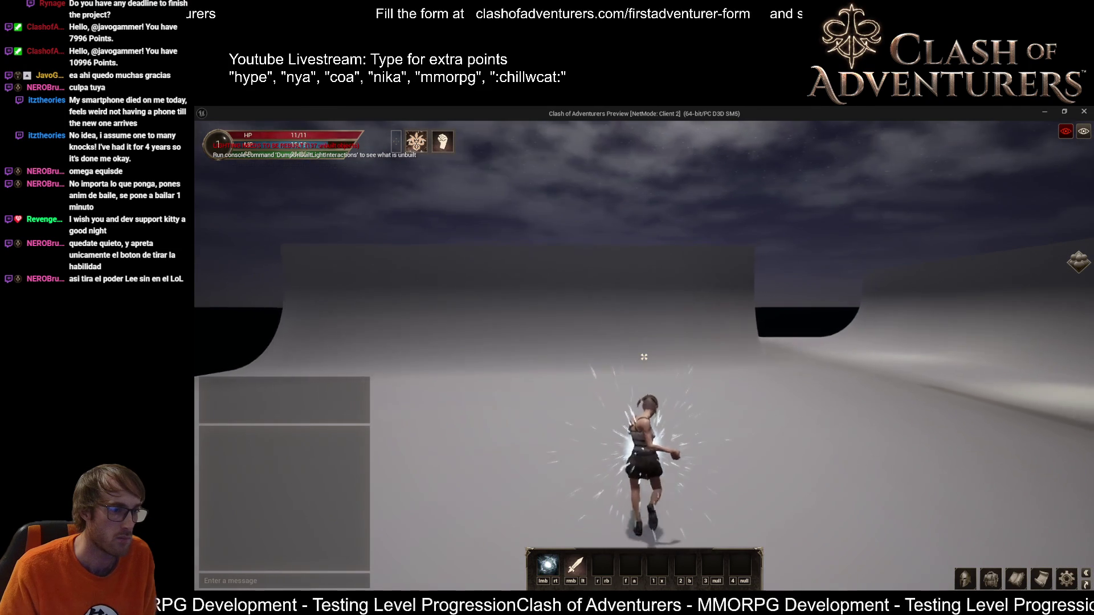
pyautogui.click(644, 356)
pyautogui.press('Escape')
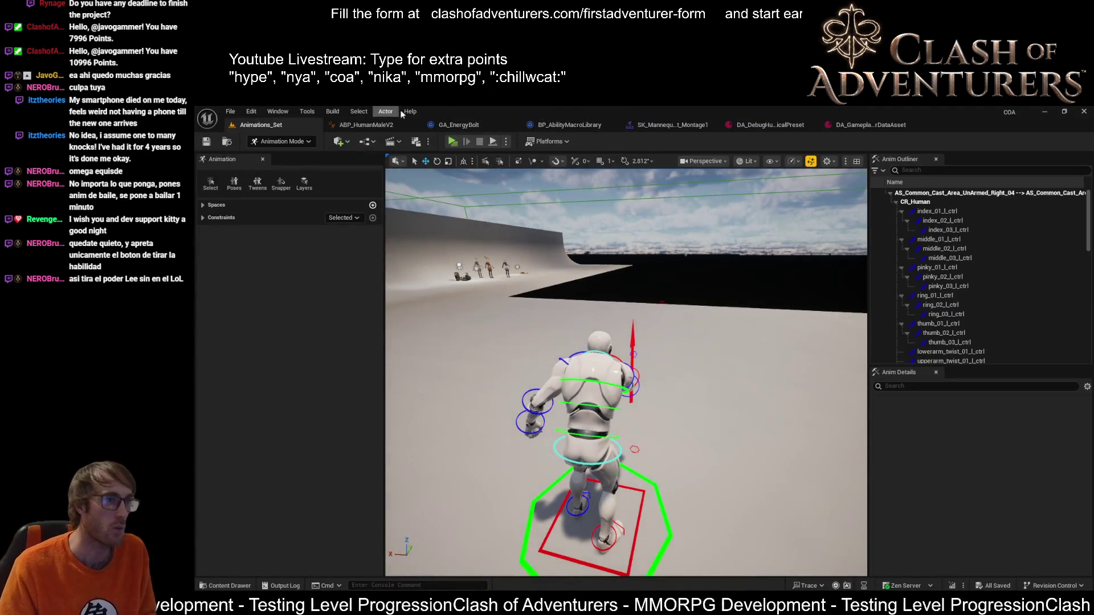
# Step: Set the debug character preset's Sex to Male and return to the Animations_Set level
pyautogui.click(775, 128)
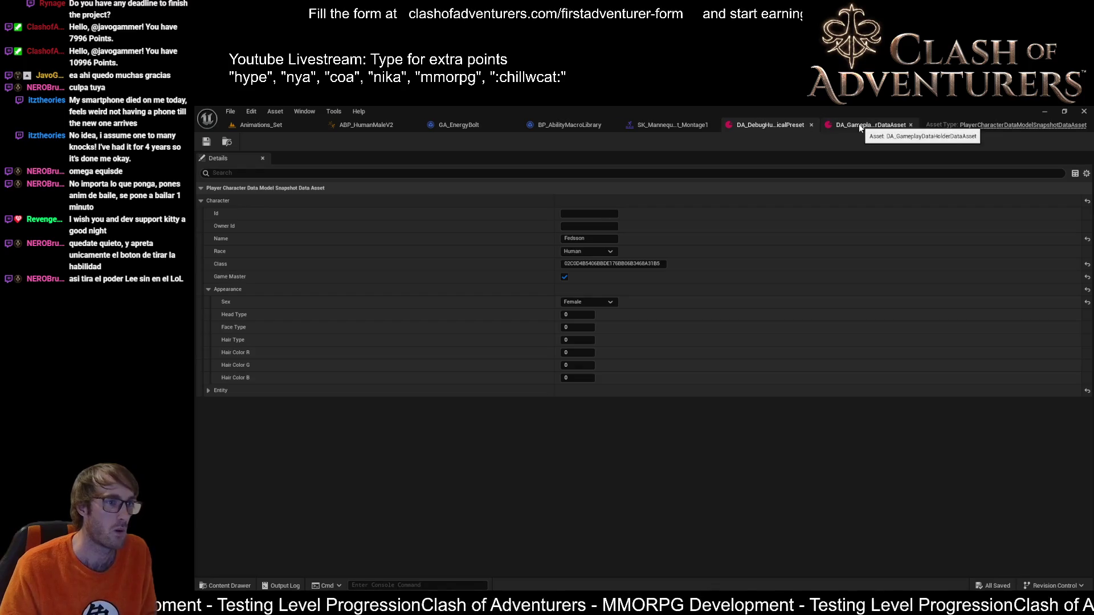
pyautogui.click(584, 303)
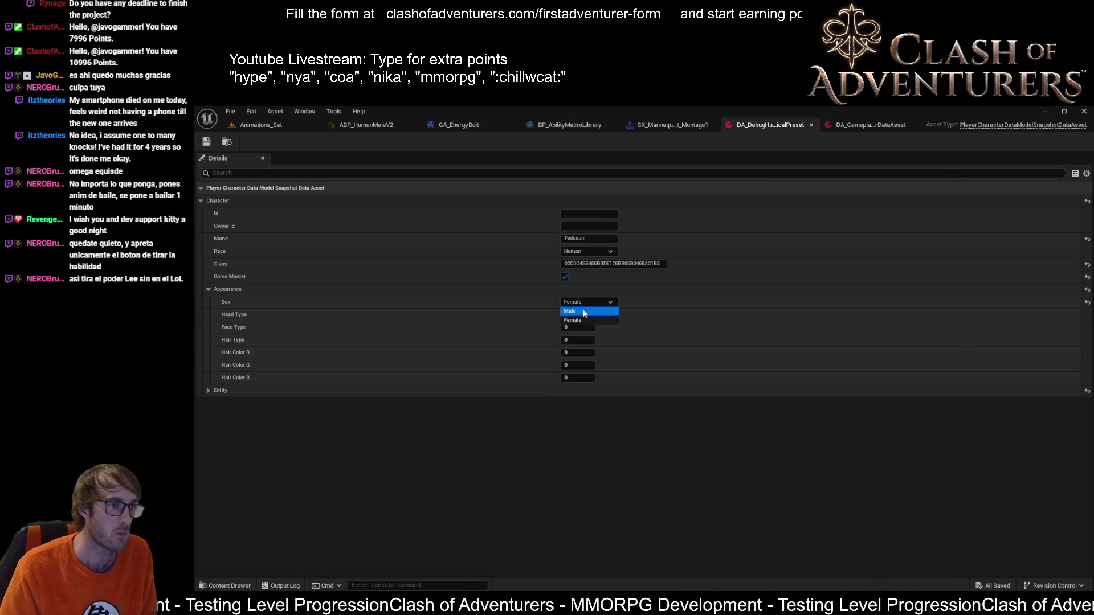
pyautogui.click(585, 315)
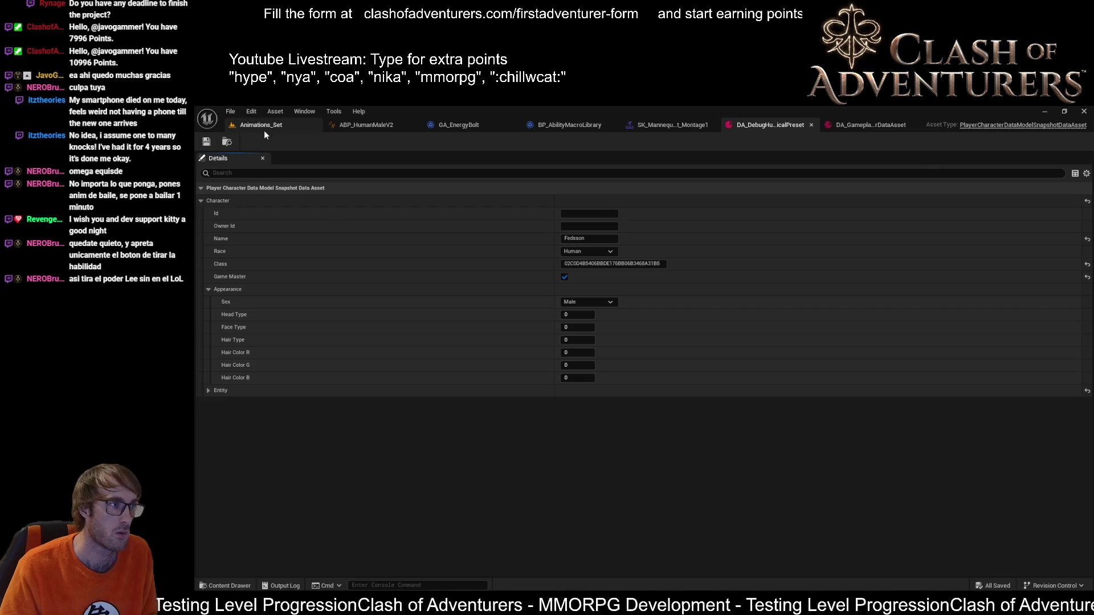
pyautogui.click(262, 126)
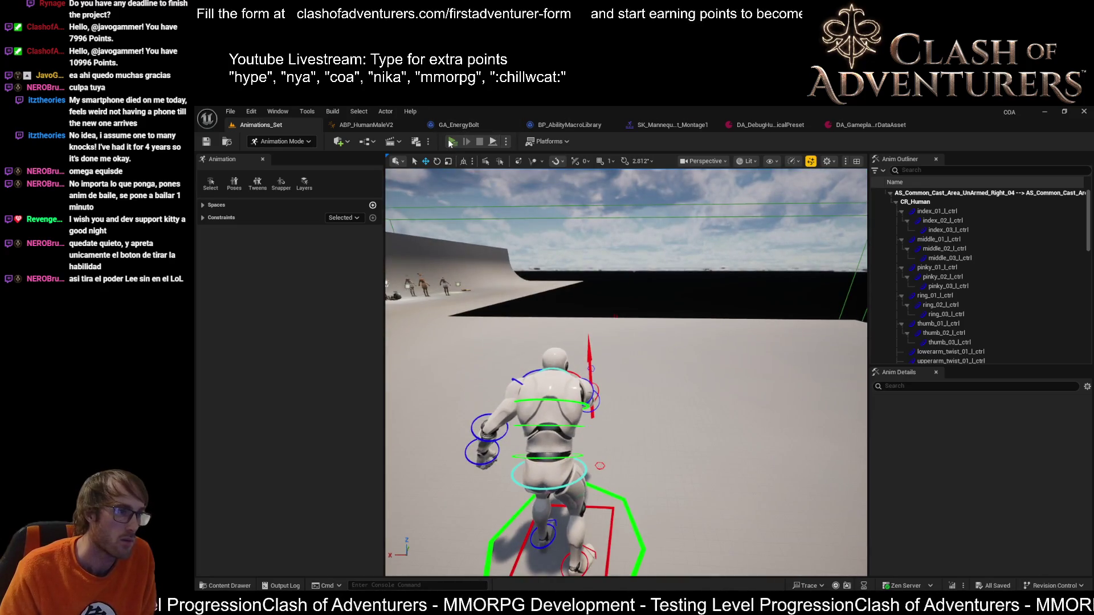
# Step: Start a play session, maximize the Client 2 window, and cast the energy bolt as the male character
pyautogui.click(452, 143)
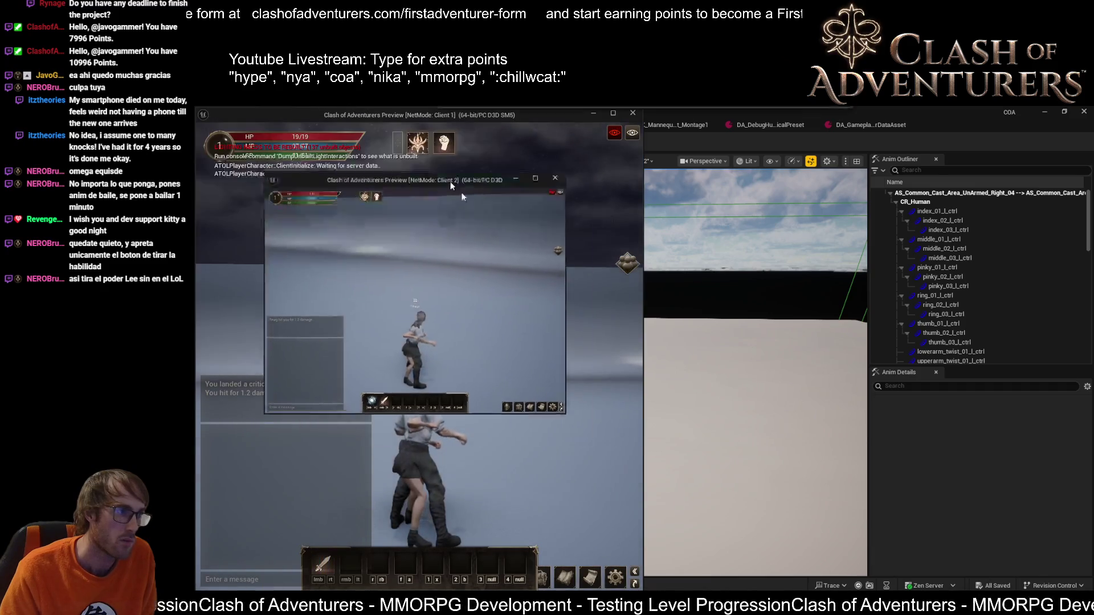
pyautogui.moveTo(342, 112); pyautogui.dragTo(569, 284)
pyautogui.doubleClick(570, 284)
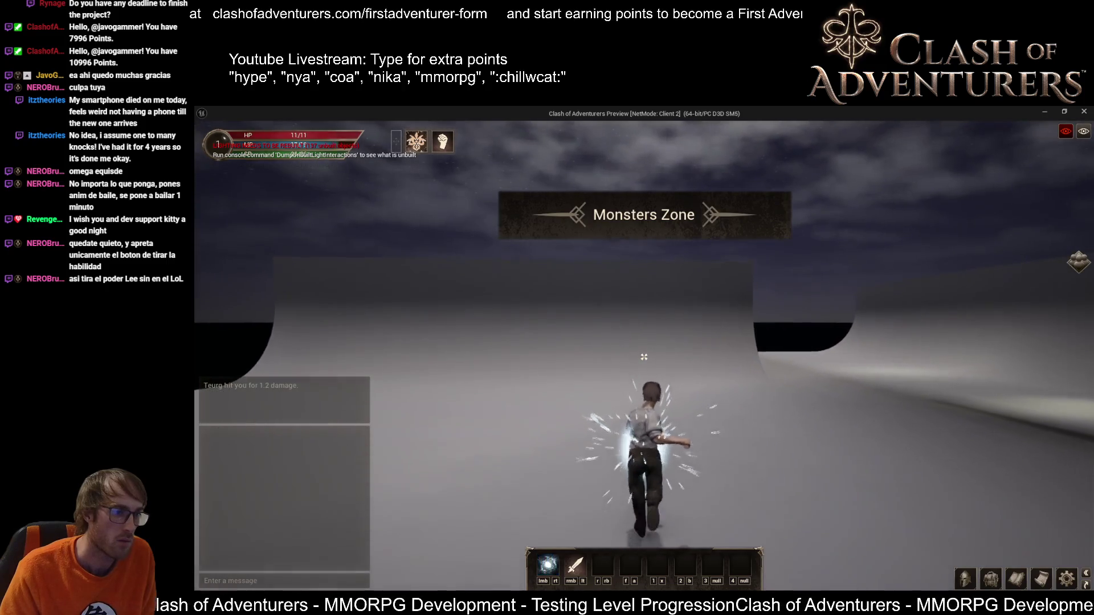
pyautogui.click(644, 357)
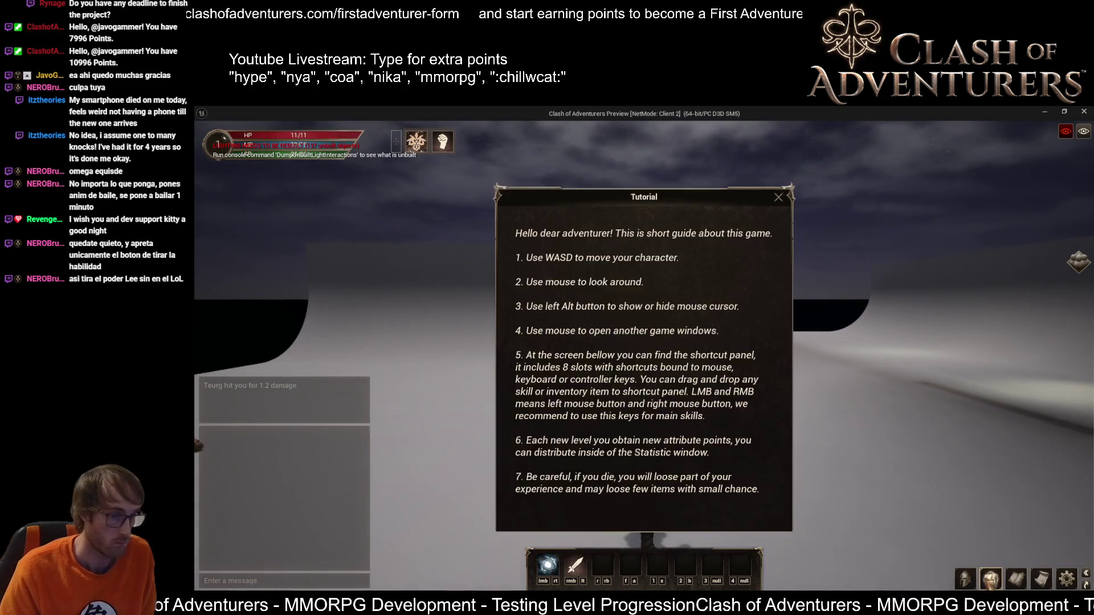
# Step: Check the inventory, dismiss the tutorial, and cast the energy bolt again
pyautogui.press('i')
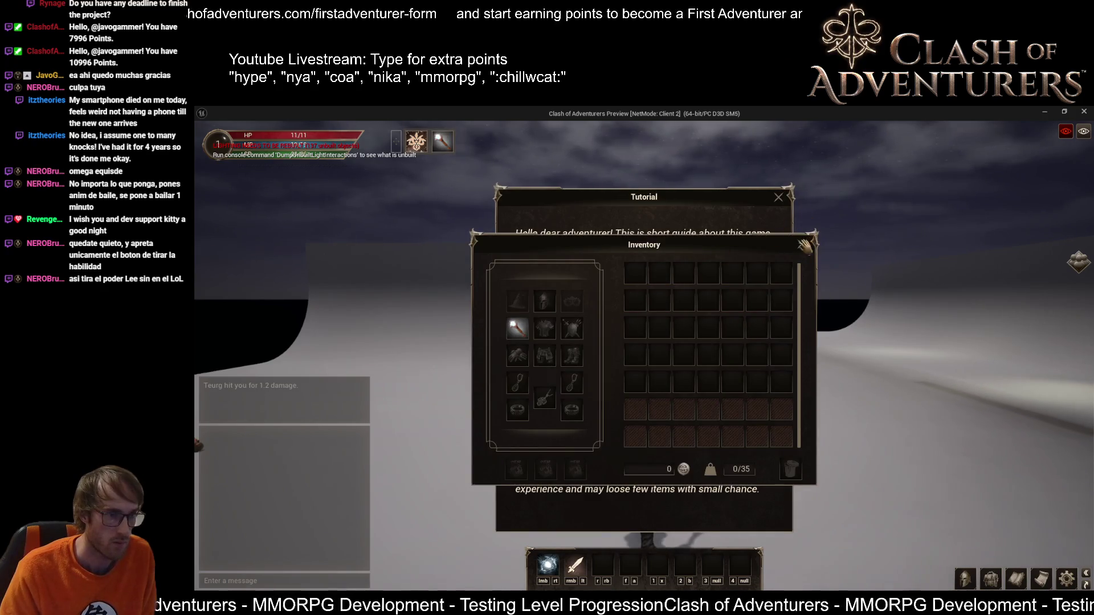
pyautogui.click(803, 246)
pyautogui.click(778, 197)
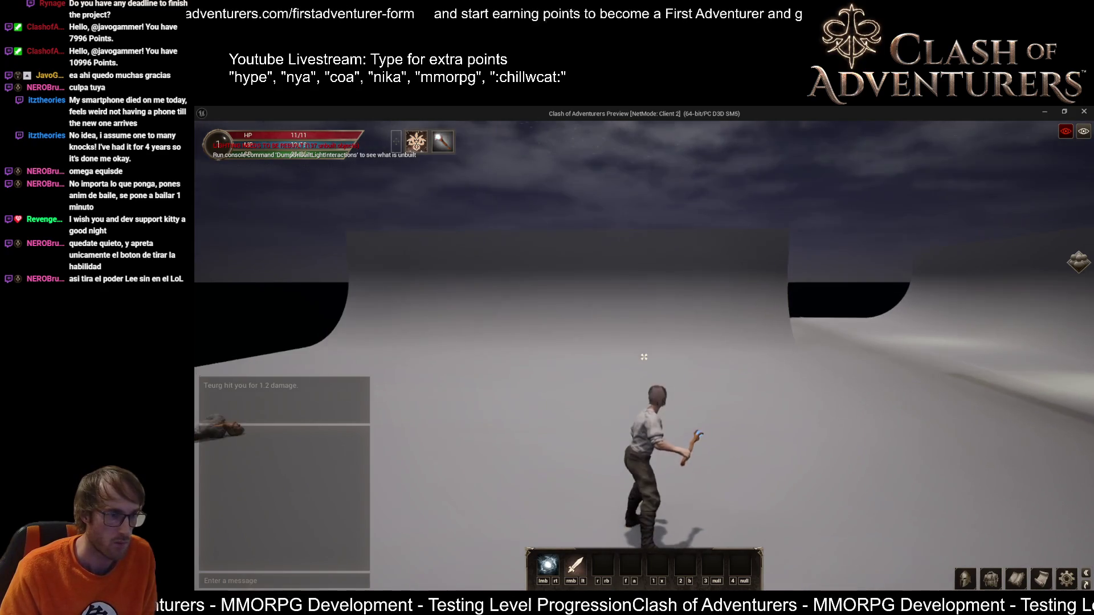
pyautogui.click(644, 357)
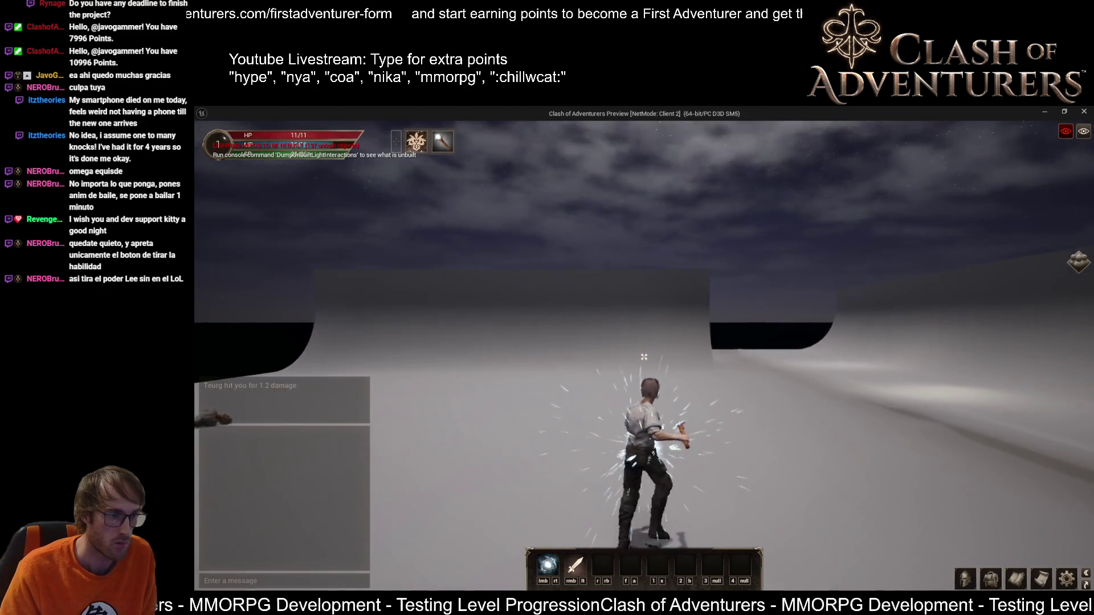
# Step: End the game session and switch the montage timeline to Seconds time format
pyautogui.press('Escape')
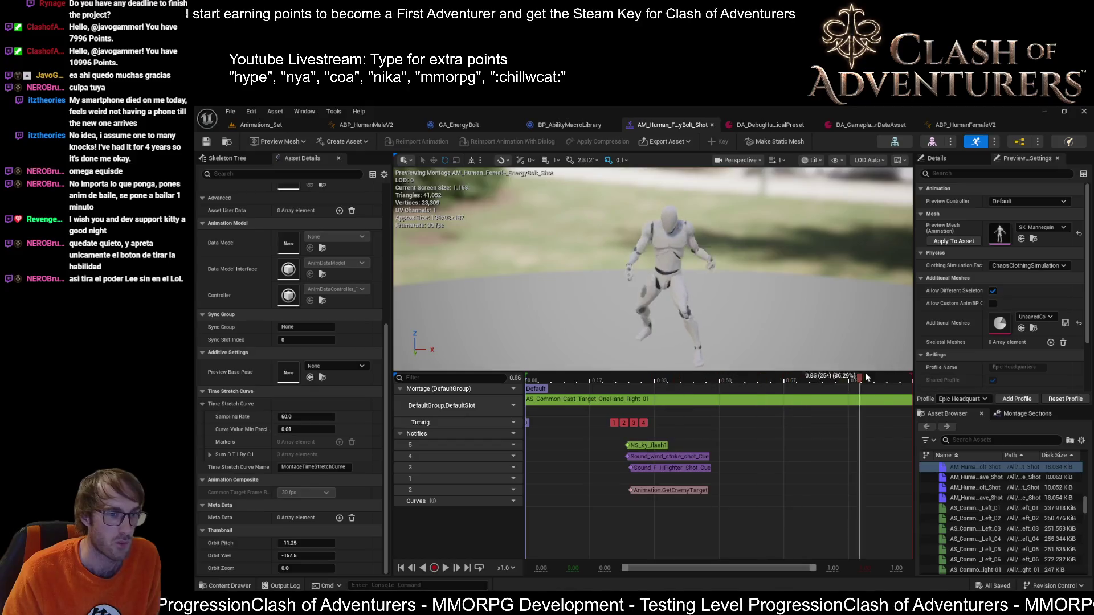
pyautogui.rightClick(811, 376)
pyautogui.moveTo(851, 474)
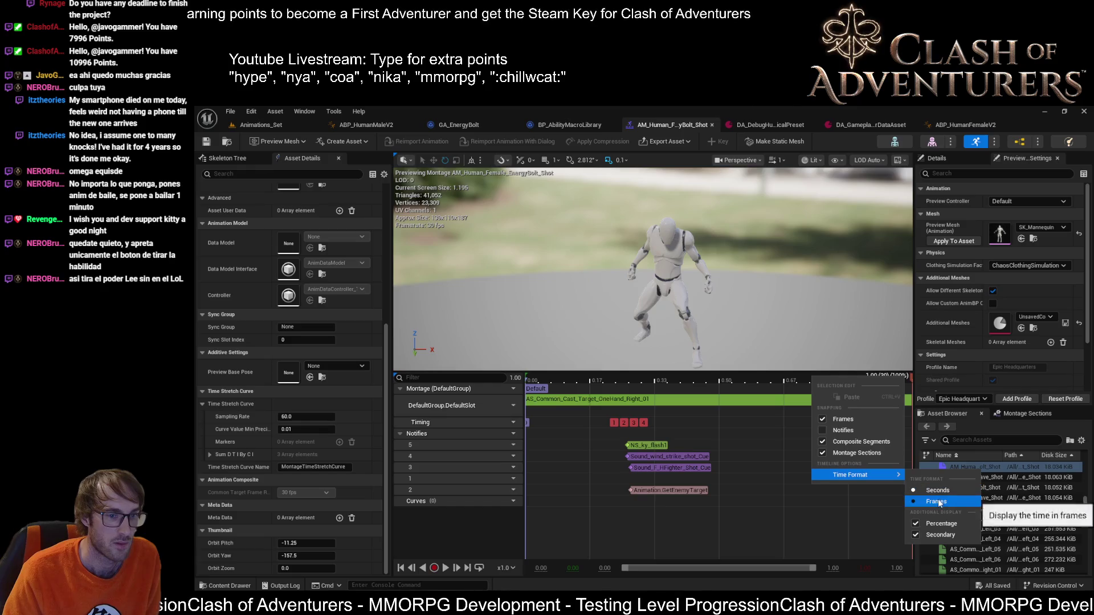
pyautogui.click(938, 490)
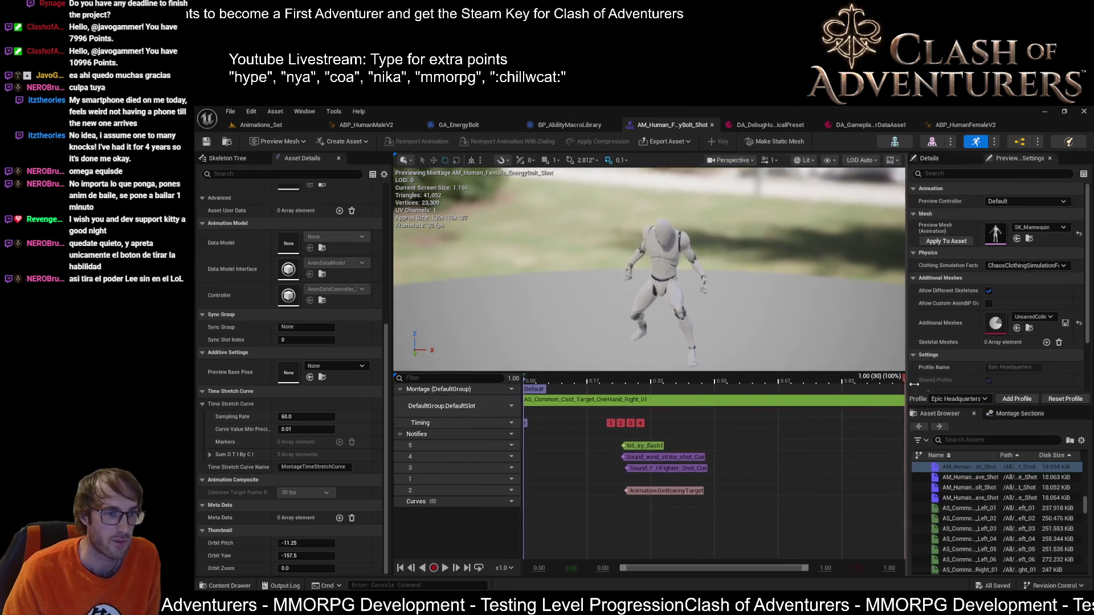
# Step: Scrub the shot montage through 0.84, 0.72, 0.49 and back to its start, then return to Animations_Set
pyautogui.moveTo(913, 377); pyautogui.dragTo(919, 377)
pyautogui.click(851, 382)
pyautogui.moveTo(850, 383)
pyautogui.mouseDown()
pyautogui.moveTo(811, 394)
pyautogui.moveTo(928, 399)
pyautogui.mouseUp()
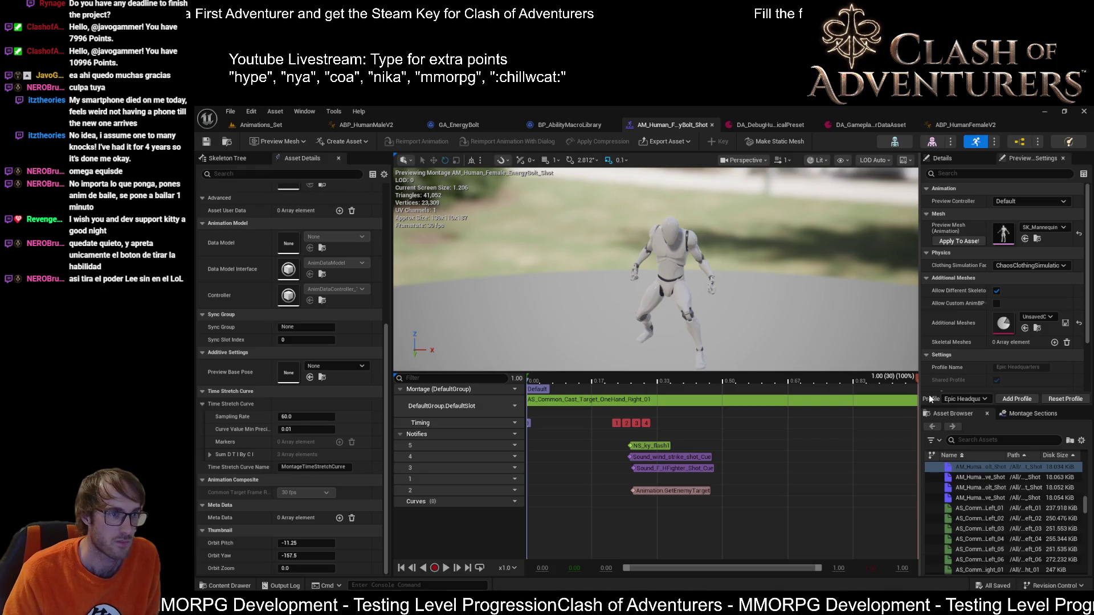
pyautogui.moveTo(930, 399); pyautogui.dragTo(709, 392)
pyautogui.moveTo(690, 395)
pyautogui.mouseDown()
pyautogui.moveTo(545, 397)
pyautogui.moveTo(861, 428)
pyautogui.mouseUp()
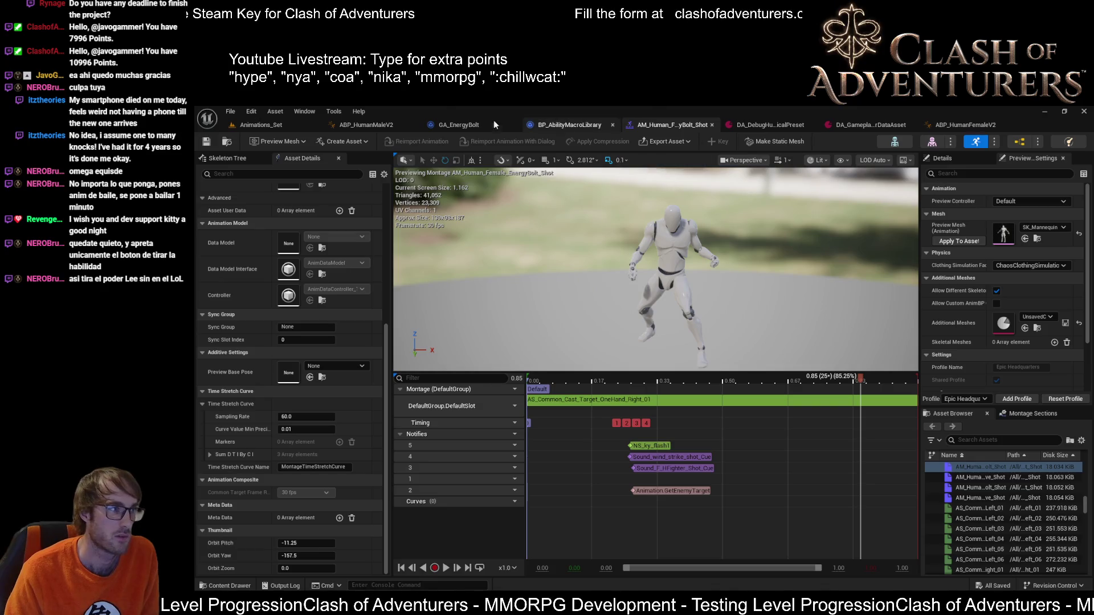
pyautogui.click(296, 124)
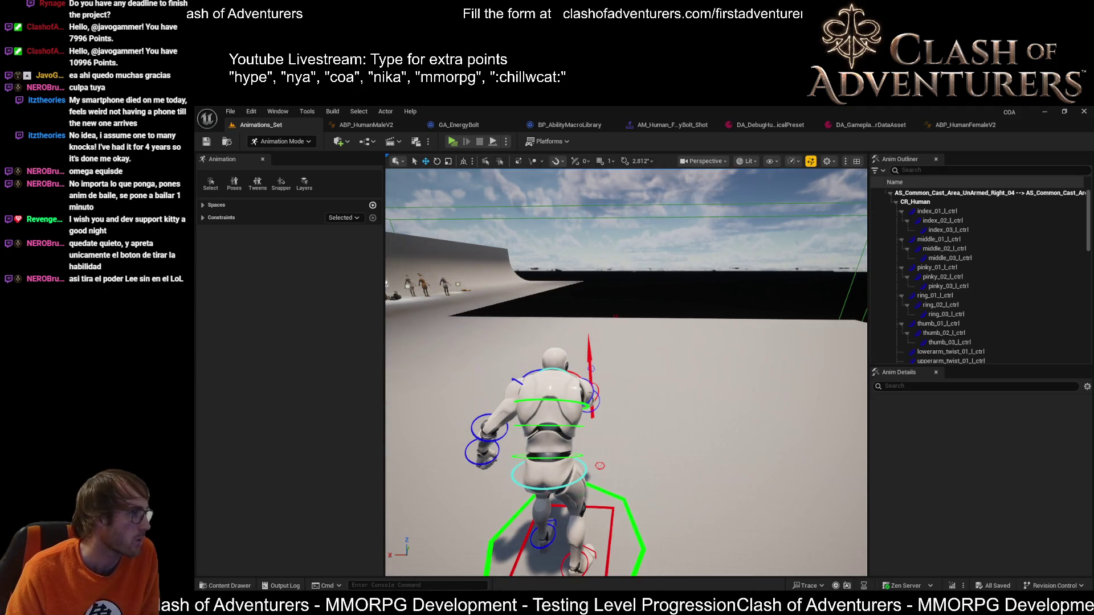
# Step: Scrub the SK_Mannequin shot montage to 0.40 and switch to ABP_HumanMaleV2
pyautogui.click(673, 124)
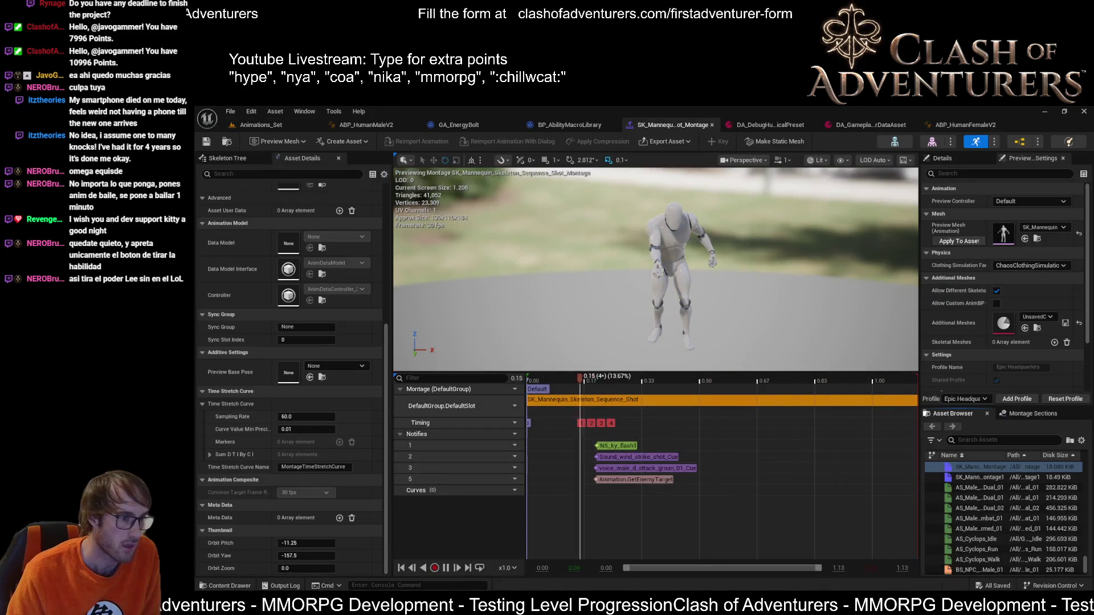
pyautogui.moveTo(544, 376); pyautogui.dragTo(890, 379)
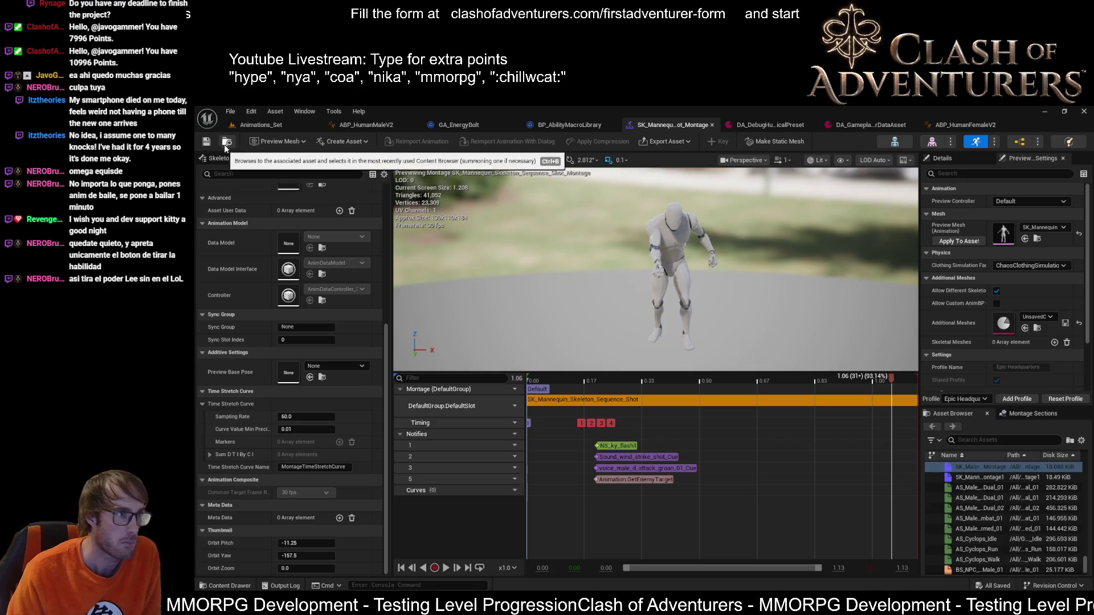
pyautogui.click(349, 126)
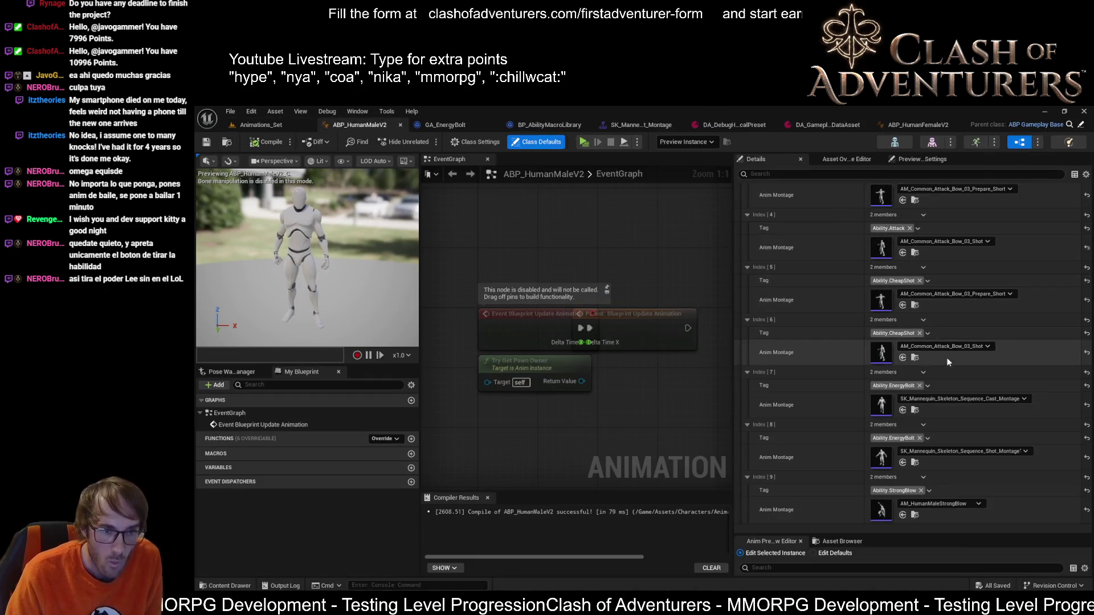
# Step: Assign SK_Mannequin_Skeleton_Sequence_Shot_Montage to index 8 and start a game test from Animations_Set
pyautogui.click(901, 462)
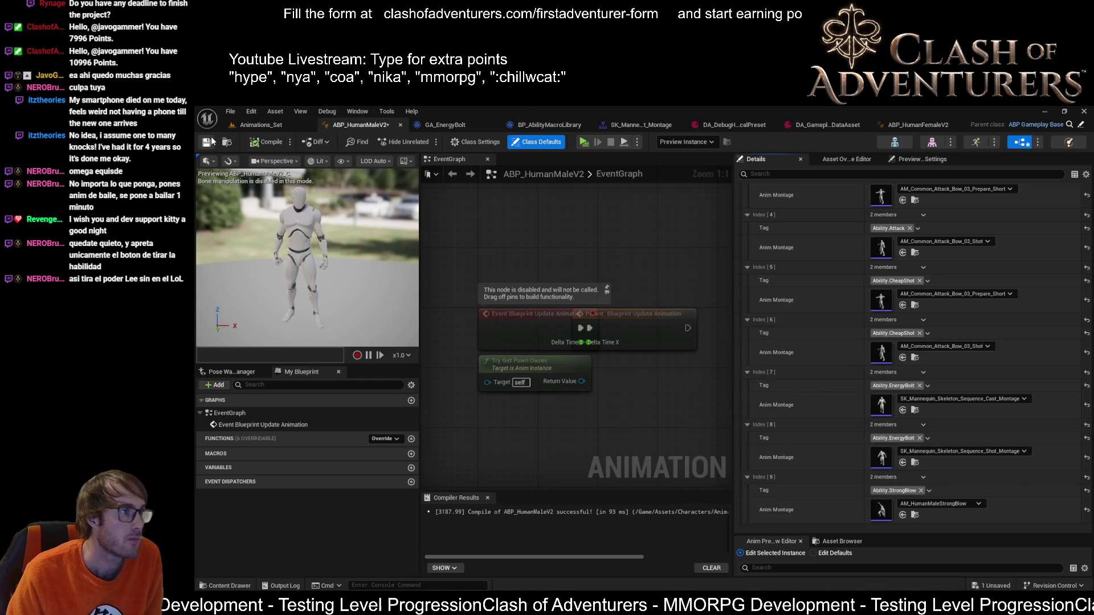
pyautogui.click(259, 125)
pyautogui.click(454, 143)
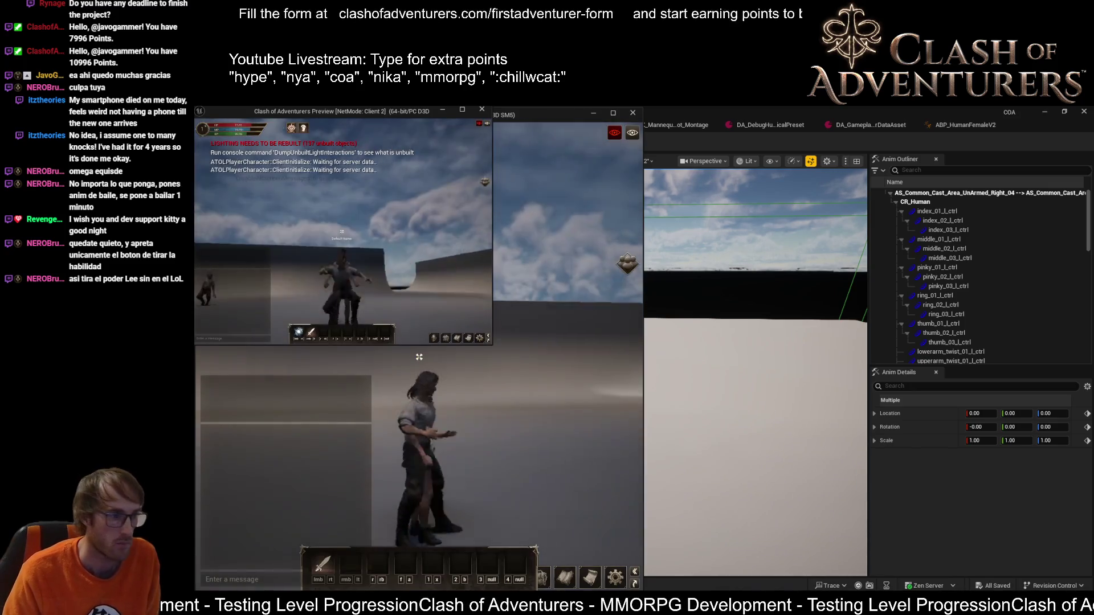
# Step: Maximise the Client 2 game window and cast the energy bolt ability
pyautogui.moveTo(380, 118); pyautogui.dragTo(534, 212)
pyautogui.doubleClick(534, 213)
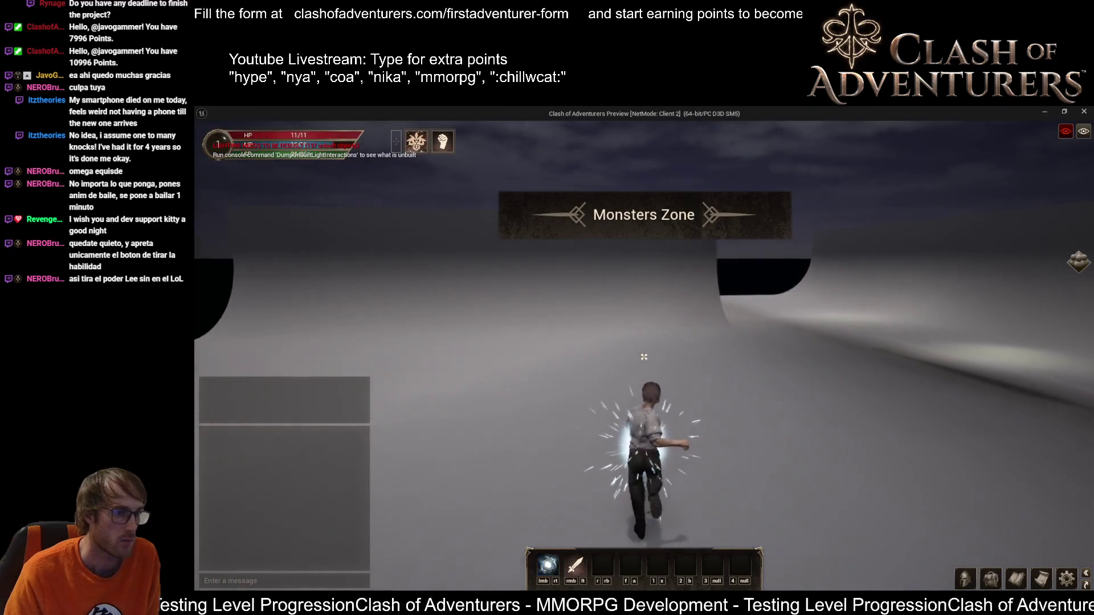
pyautogui.click(644, 356)
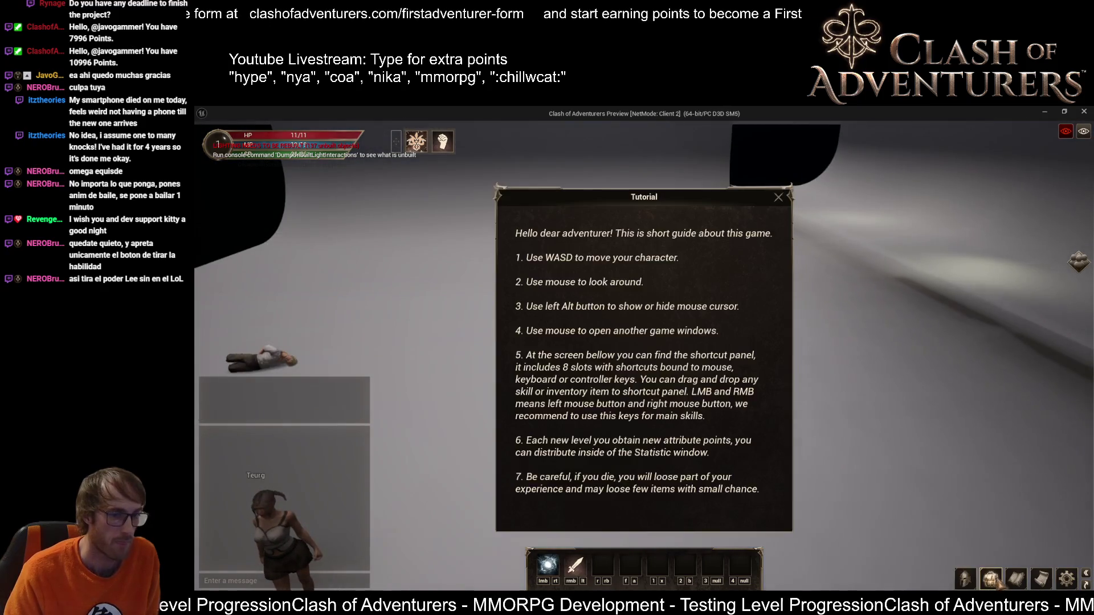
# Step: Equip the Wooden Rod from the inventory and close the inventory panel
pyautogui.press('i')
pyautogui.click(778, 197)
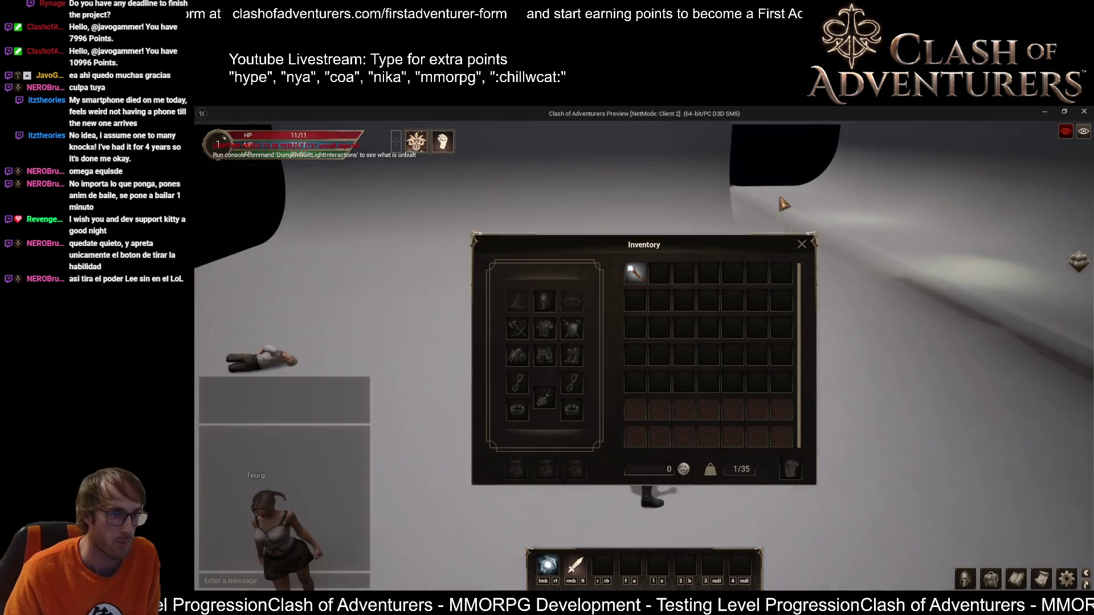
pyautogui.rightClick(634, 273)
pyautogui.click(802, 247)
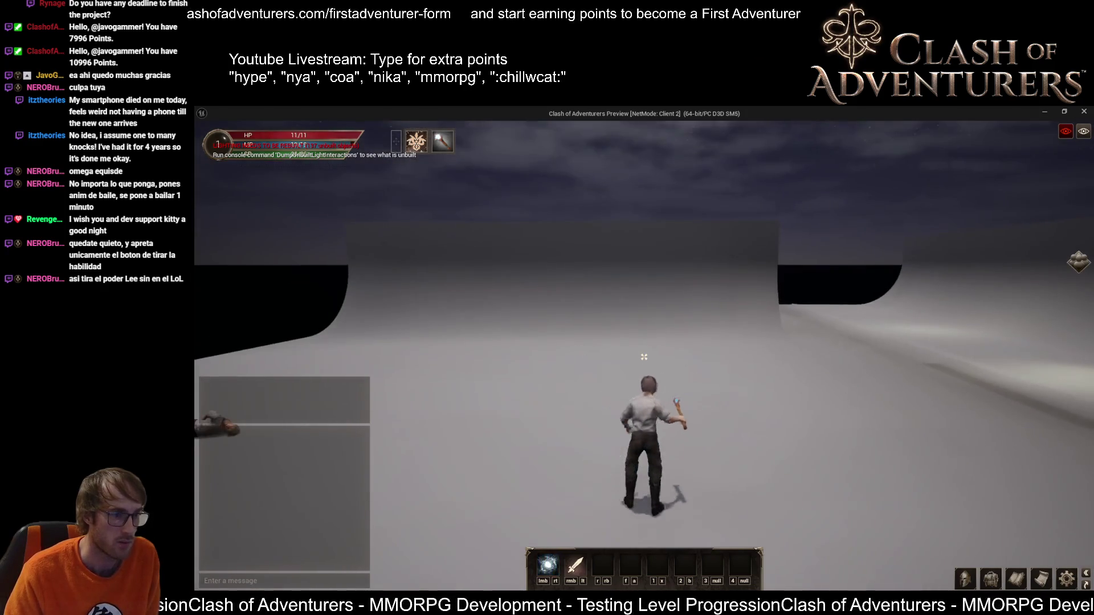
# Step: Cast the energy bolt repeatedly in various directions, then stop the game preview
pyautogui.click(644, 357)
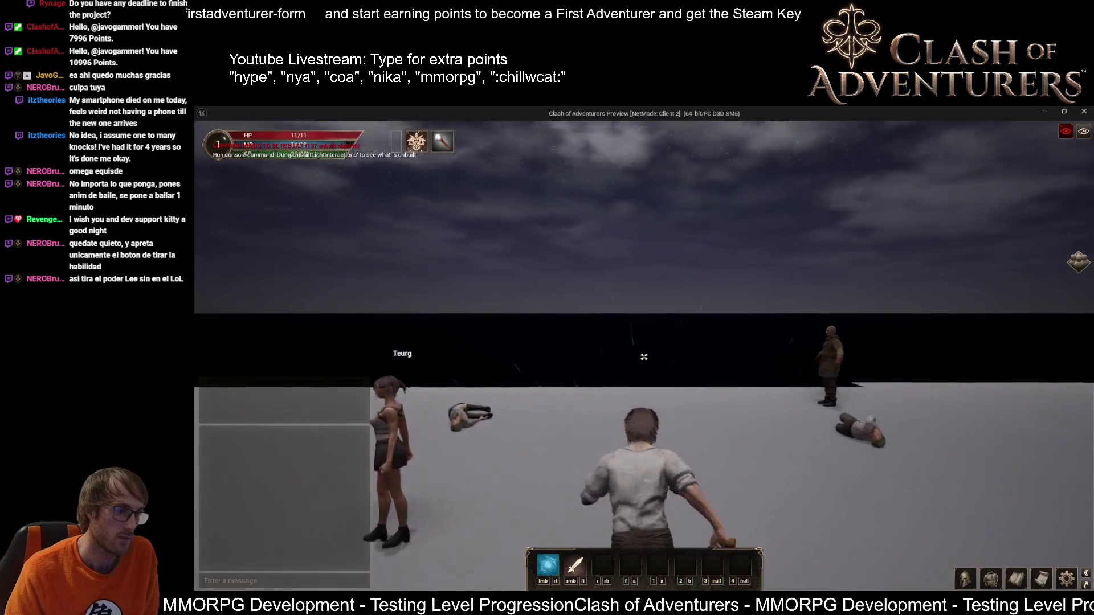
pyautogui.click(643, 357)
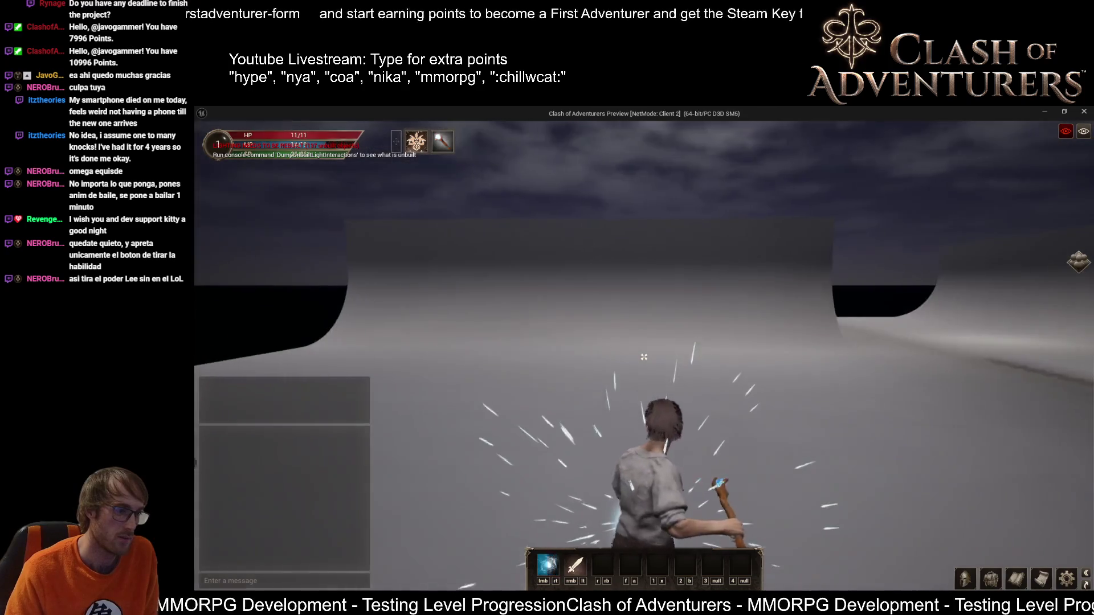
pyautogui.click(644, 357)
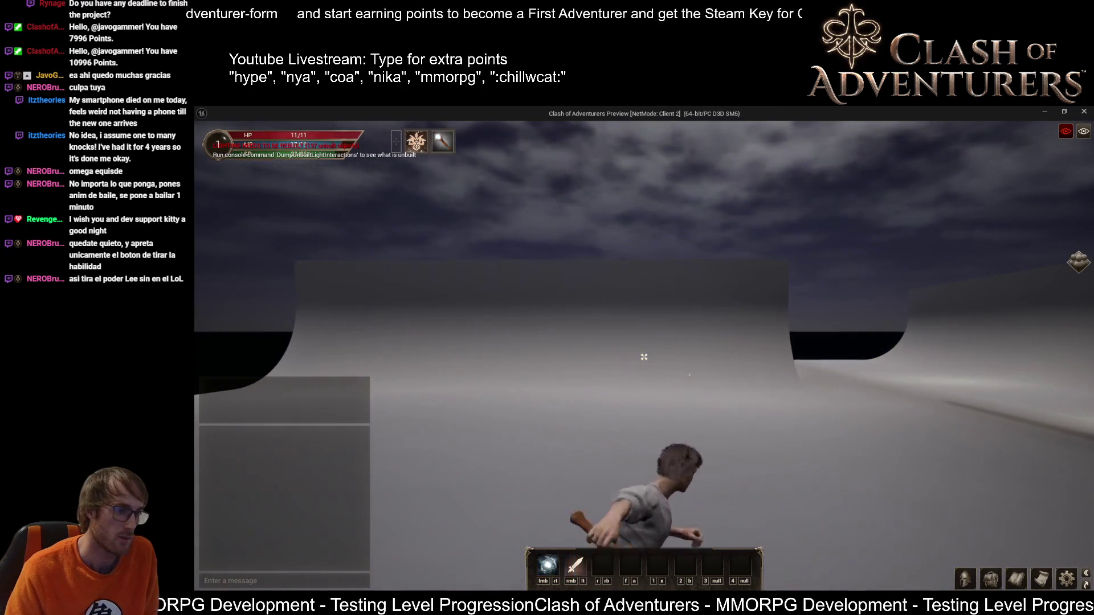
pyautogui.click(644, 356)
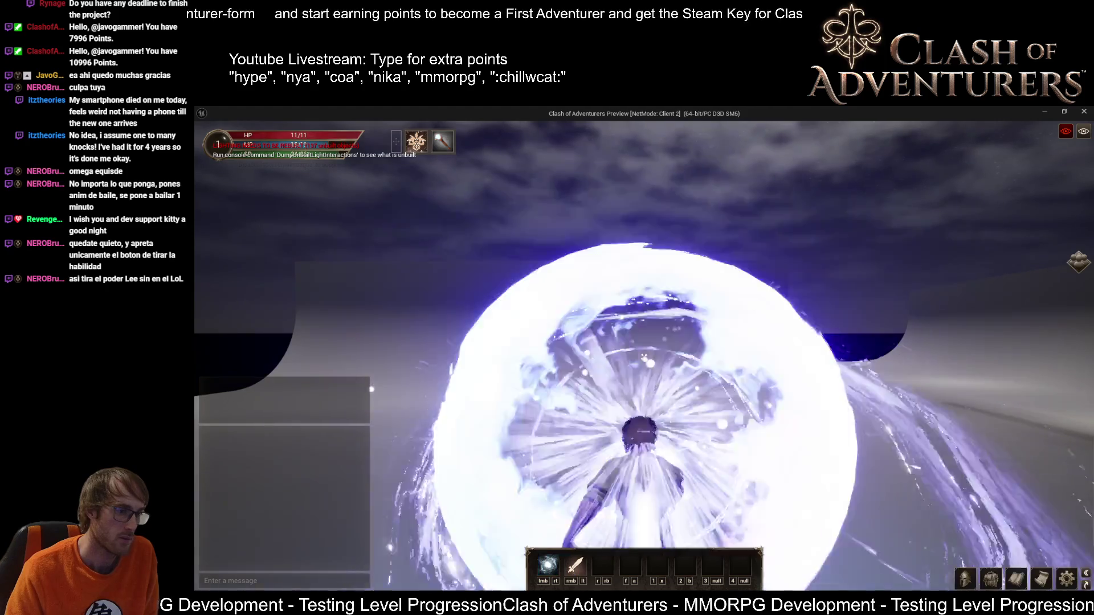
pyautogui.click(643, 356)
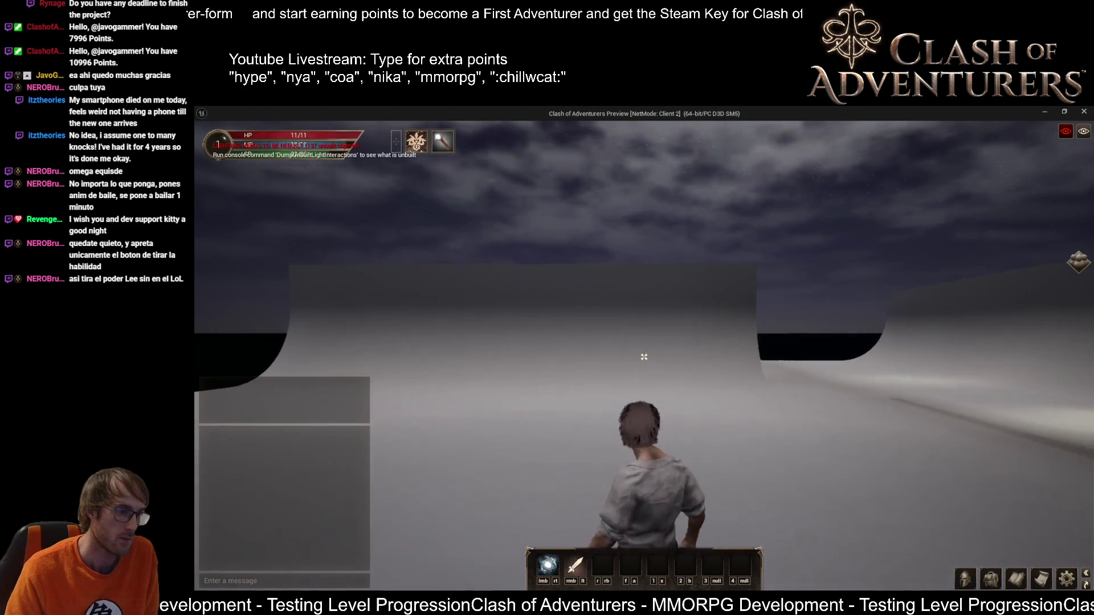
pyautogui.click(644, 357)
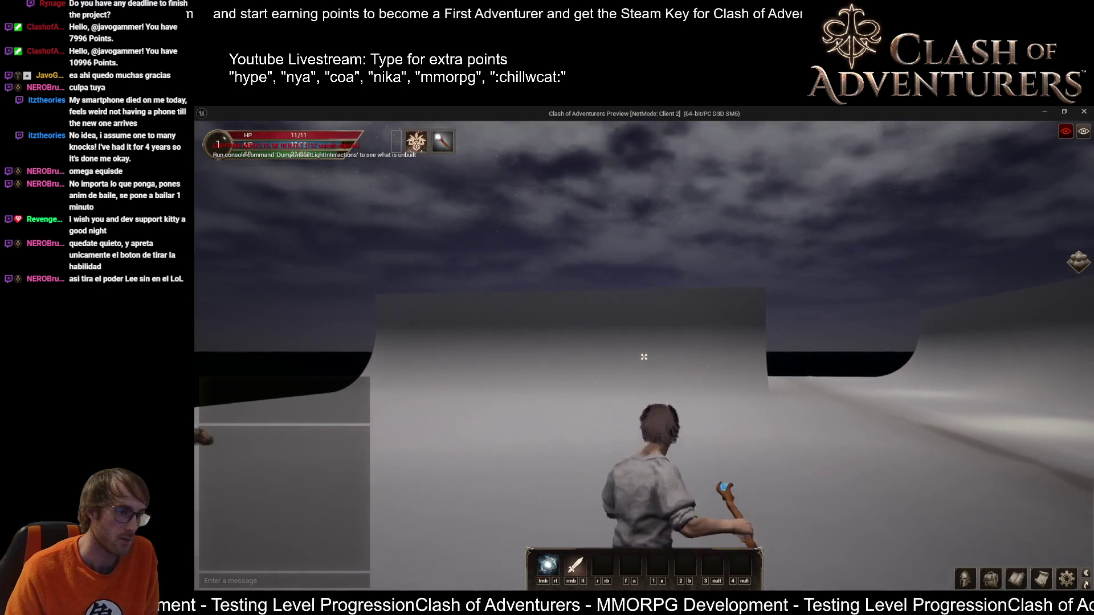
pyautogui.click(643, 356)
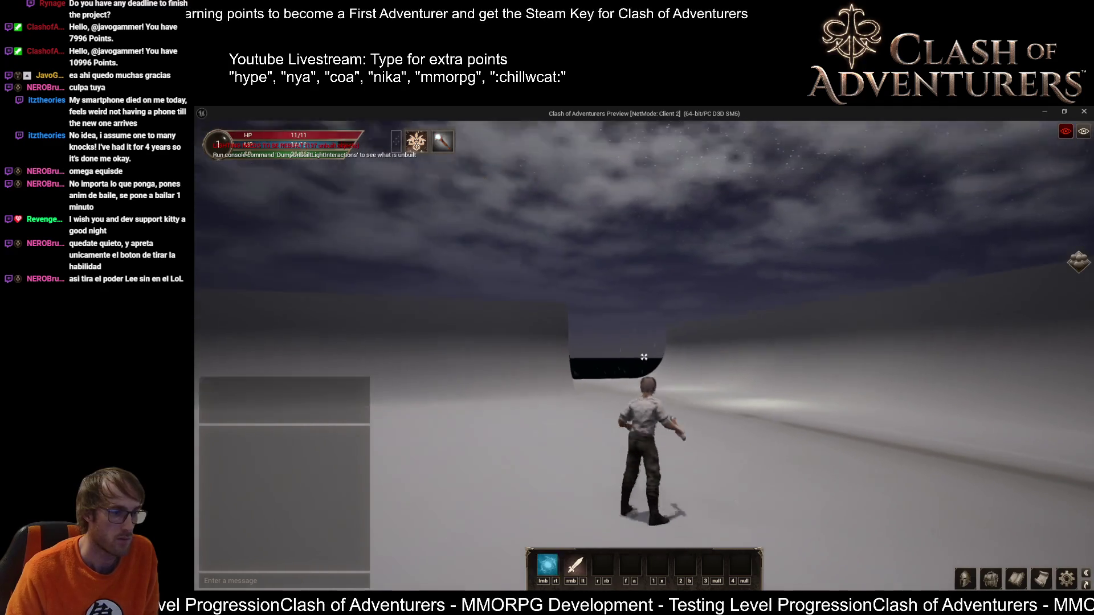
pyautogui.click(643, 356)
pyautogui.click(644, 356)
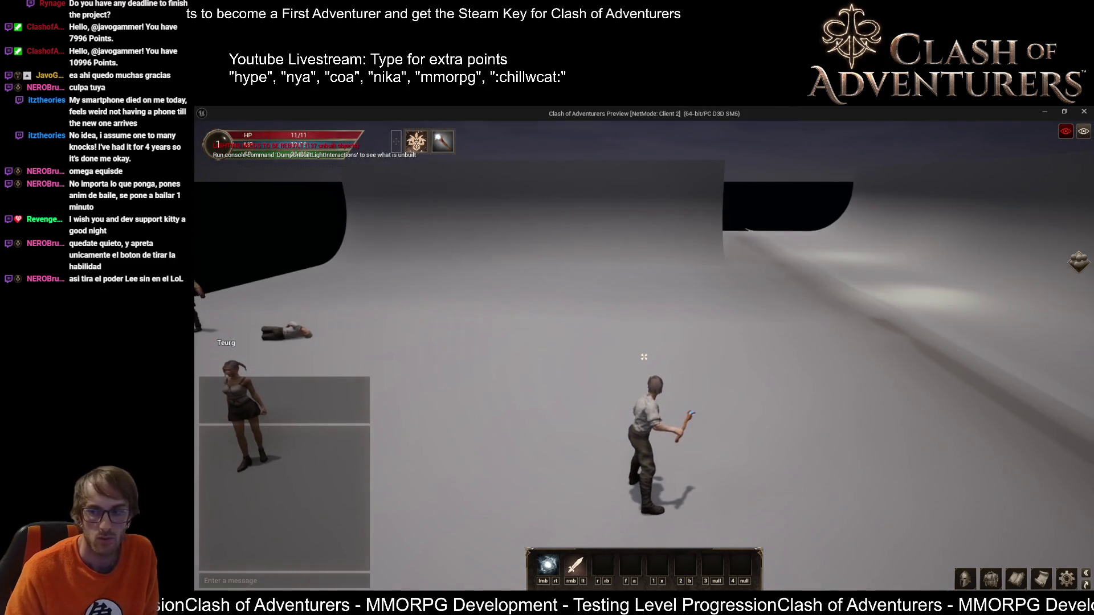
pyautogui.press('Escape')
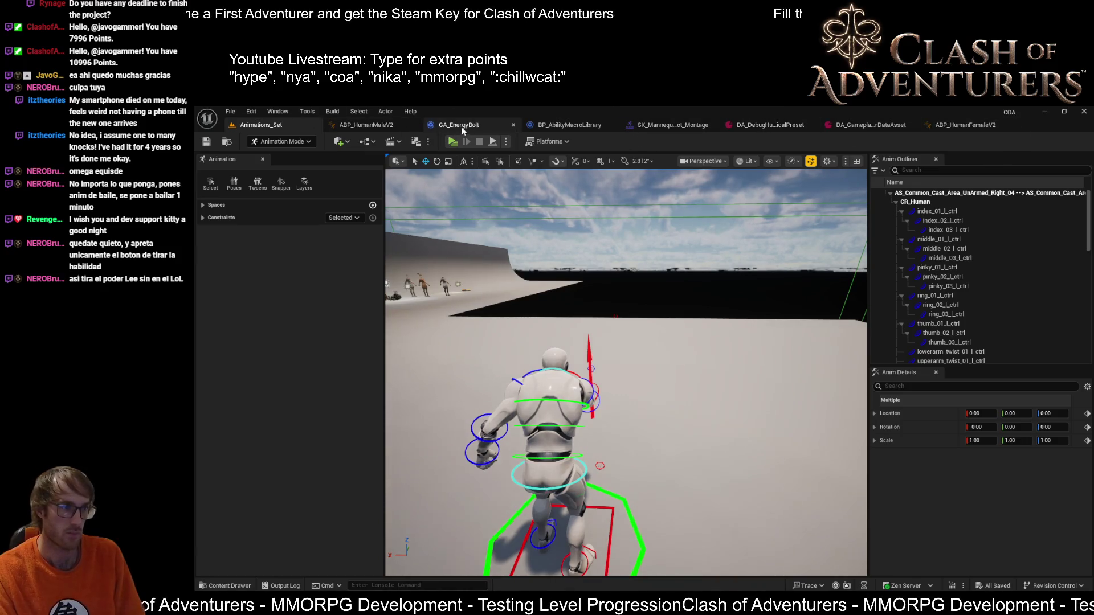
# Step: In BP_AbilityMacroLibrary, wire the Divide node's result into PlayMontageAndWait's Rate pin
pyautogui.click(564, 125)
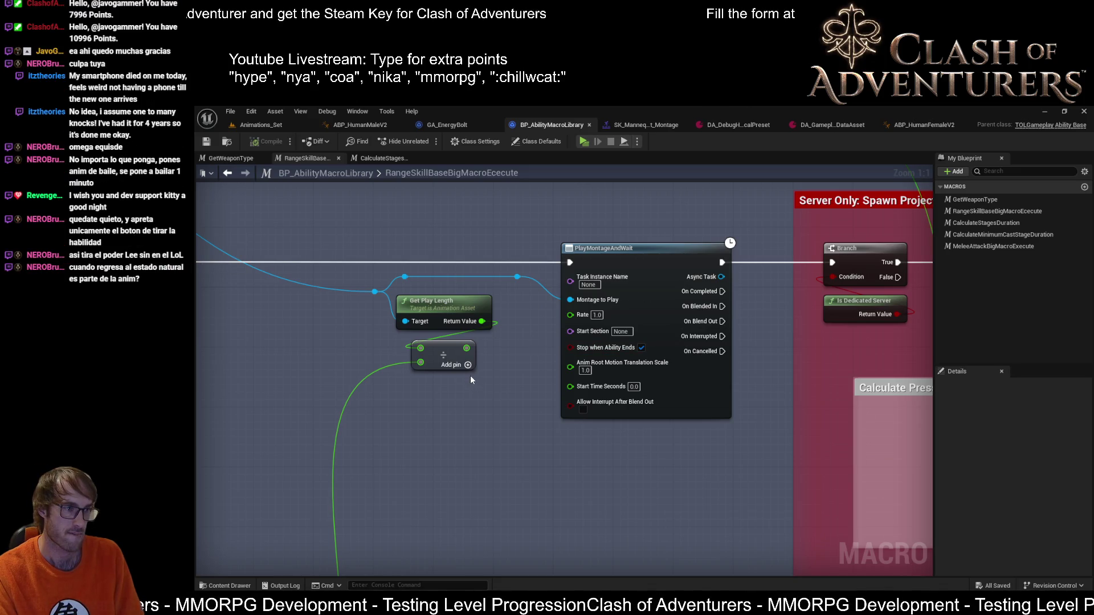
pyautogui.moveTo(471, 380); pyautogui.dragTo(432, 417)
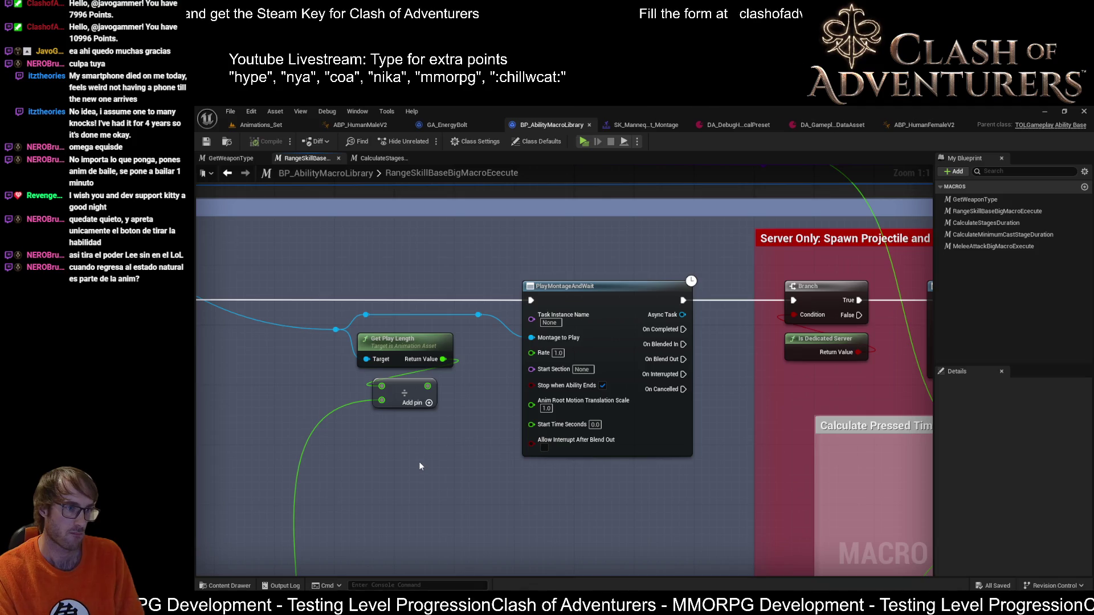
pyautogui.scroll(-2, 419, 466)
pyautogui.scroll(3, 588, 322)
pyautogui.scroll(-5, 538, 372)
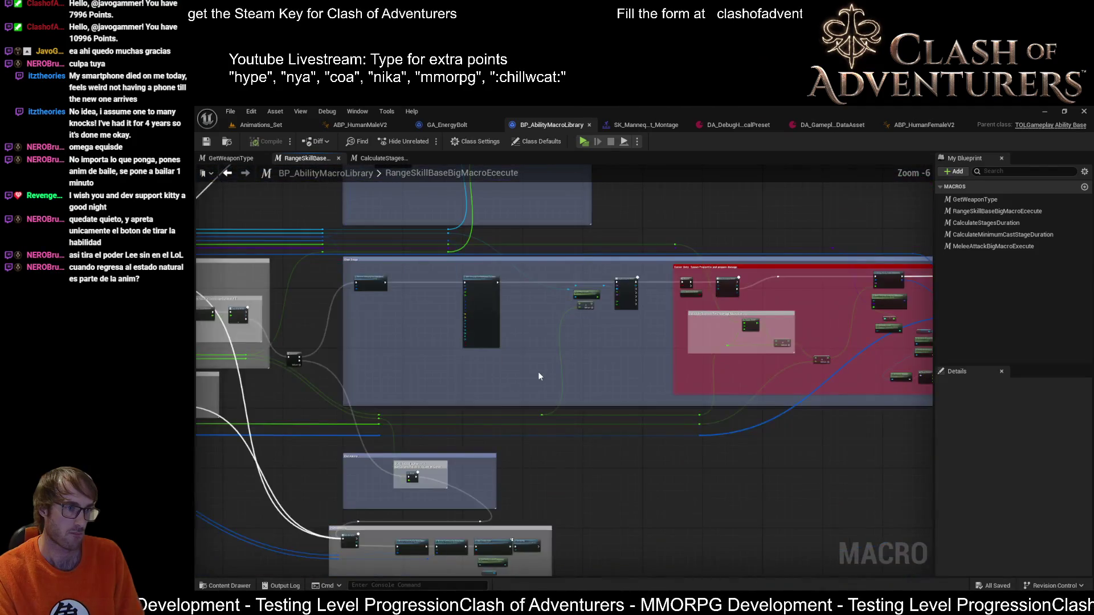
pyautogui.scroll(2, 528, 378)
pyautogui.moveTo(528, 379)
pyautogui.mouseDown()
pyautogui.moveTo(555, 385)
pyautogui.moveTo(434, 350)
pyautogui.moveTo(741, 379)
pyautogui.mouseUp()
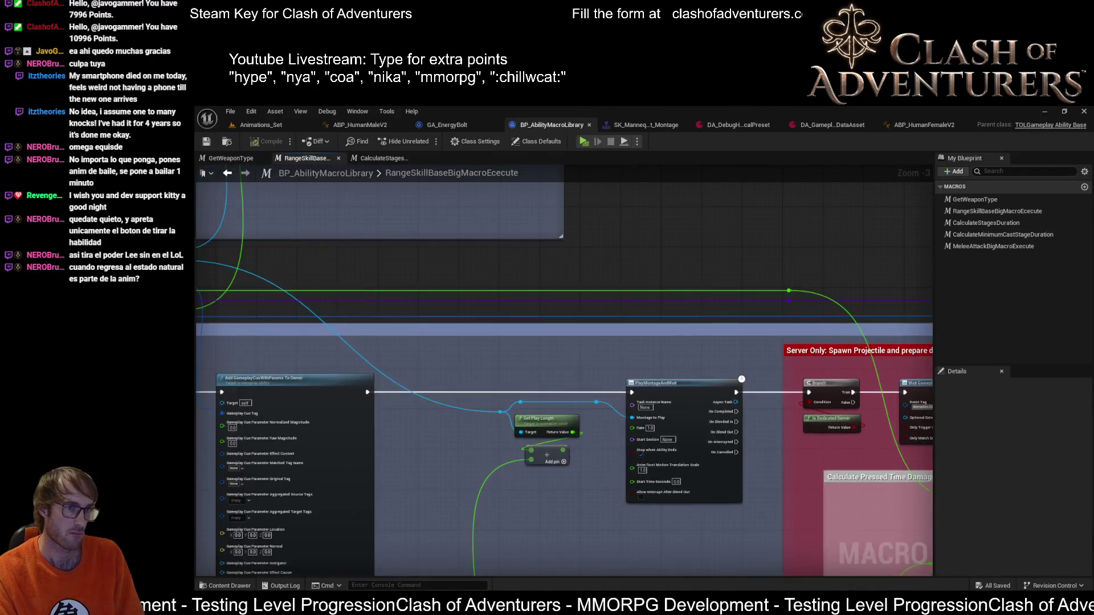
pyautogui.scroll(-2, 741, 379)
pyautogui.scroll(2, 644, 535)
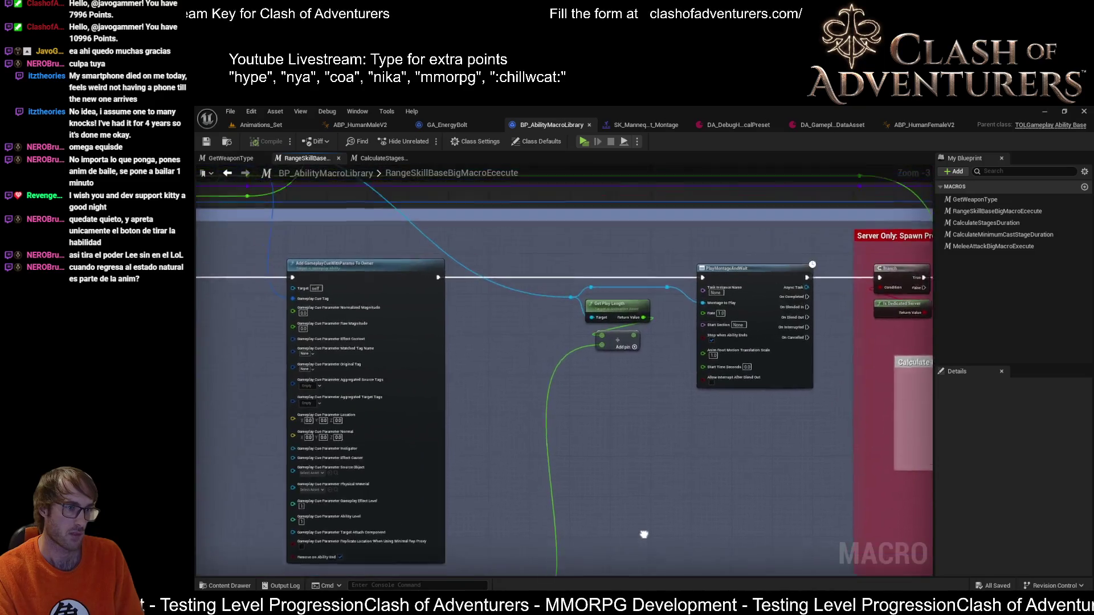
pyautogui.scroll(3, 654, 358)
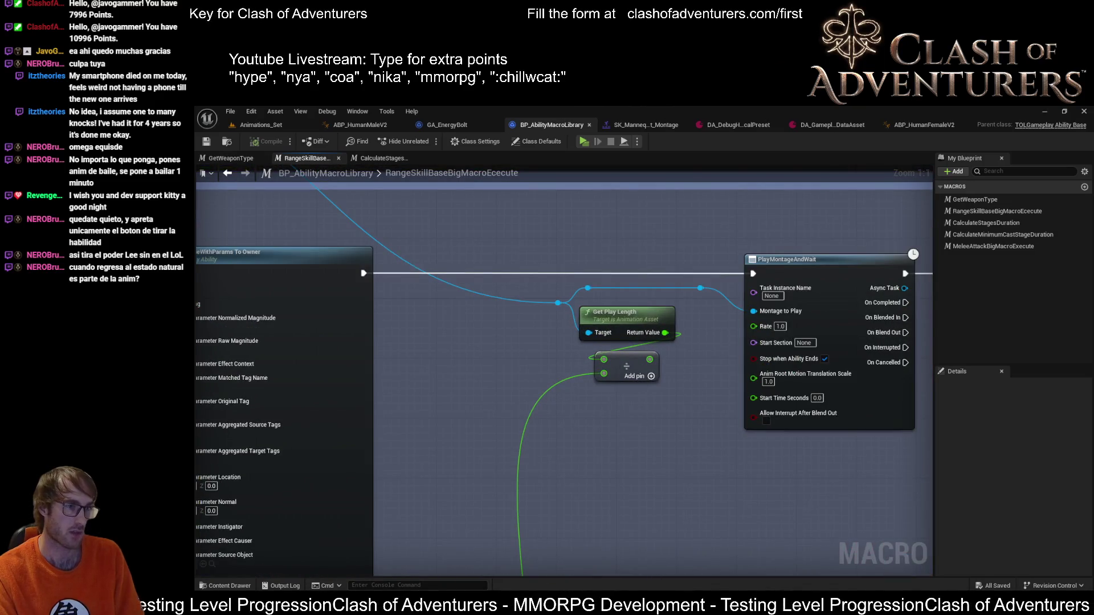
pyautogui.moveTo(646, 413)
pyautogui.mouseDown()
pyautogui.moveTo(657, 467)
pyautogui.moveTo(624, 460)
pyautogui.mouseUp()
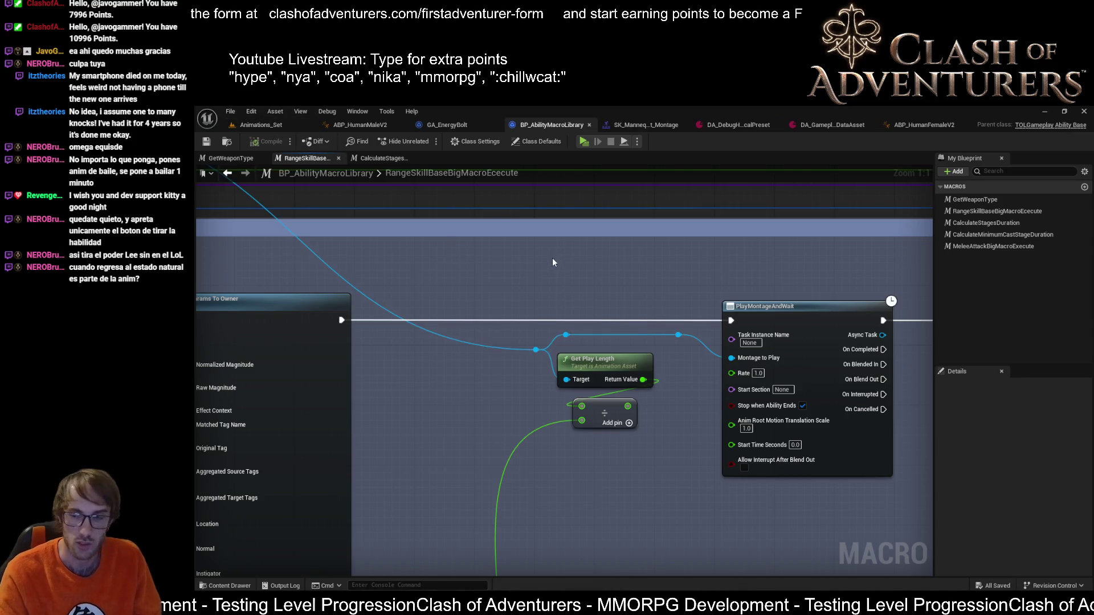
pyautogui.moveTo(637, 277)
pyautogui.mouseDown()
pyautogui.moveTo(599, 258)
pyautogui.moveTo(614, 259)
pyautogui.mouseUp()
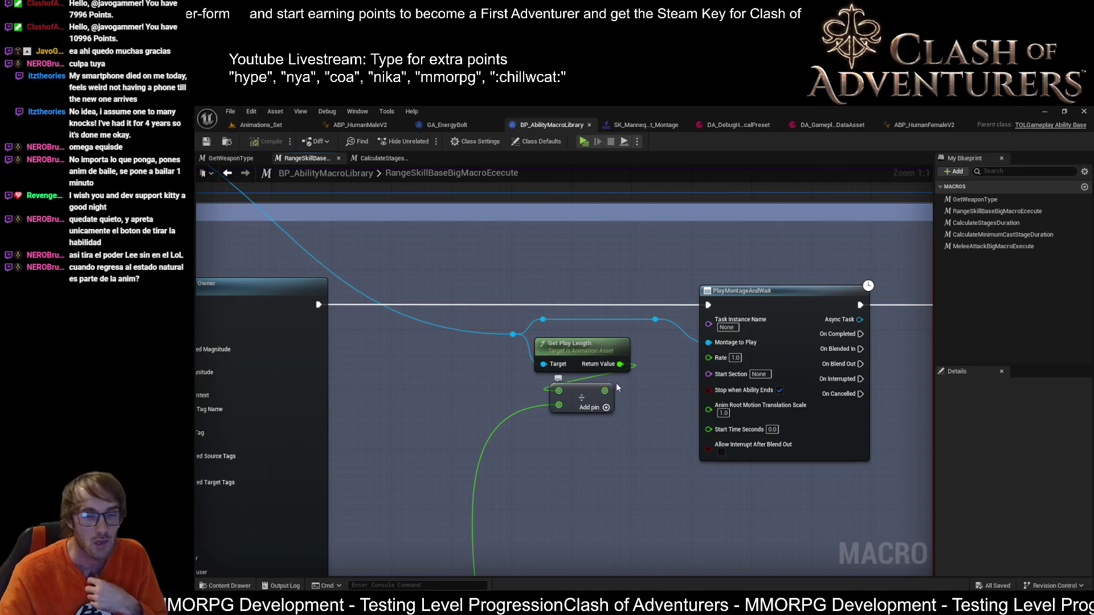
pyautogui.moveTo(608, 387)
pyautogui.mouseDown()
pyautogui.moveTo(705, 370)
pyautogui.moveTo(710, 359)
pyautogui.mouseUp()
# Step: Save the macro library, start a play-in-editor test and maximise the second client window
pyautogui.click(208, 141)
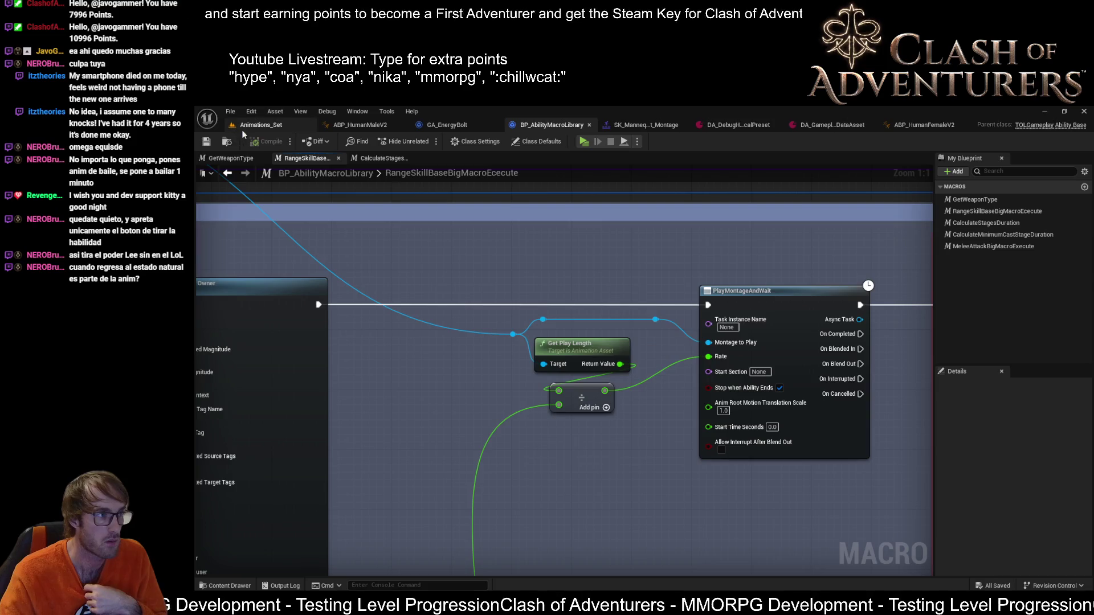
pyautogui.click(258, 126)
pyautogui.click(451, 142)
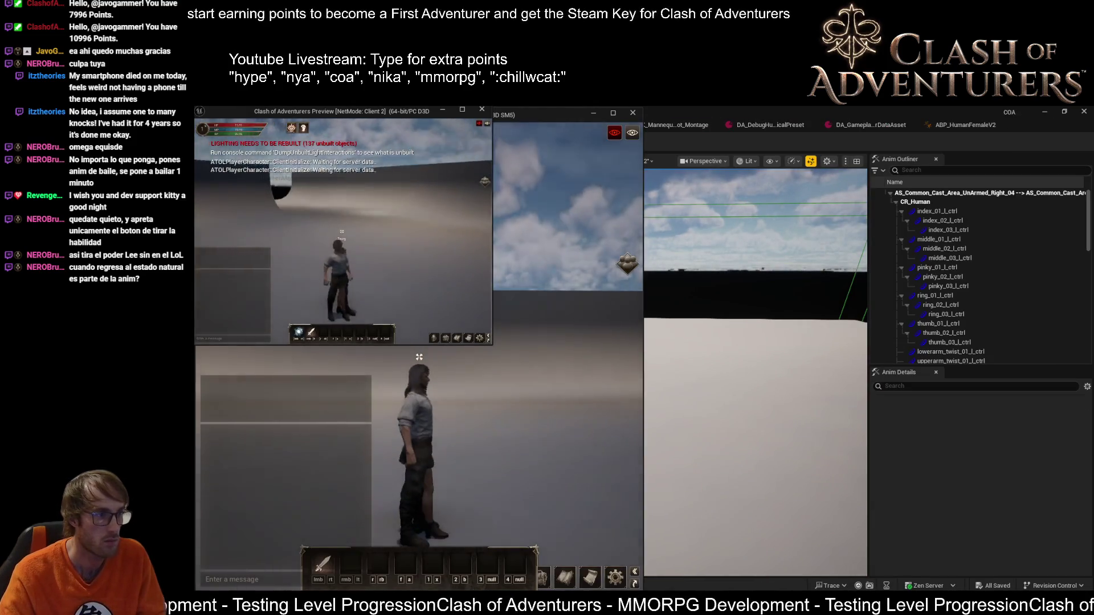
pyautogui.moveTo(401, 117); pyautogui.dragTo(511, 231)
pyautogui.doubleClick(512, 232)
# Step: Run into the Monsters Zone, cast the energy bolt twice and stop the session
pyautogui.press('w')
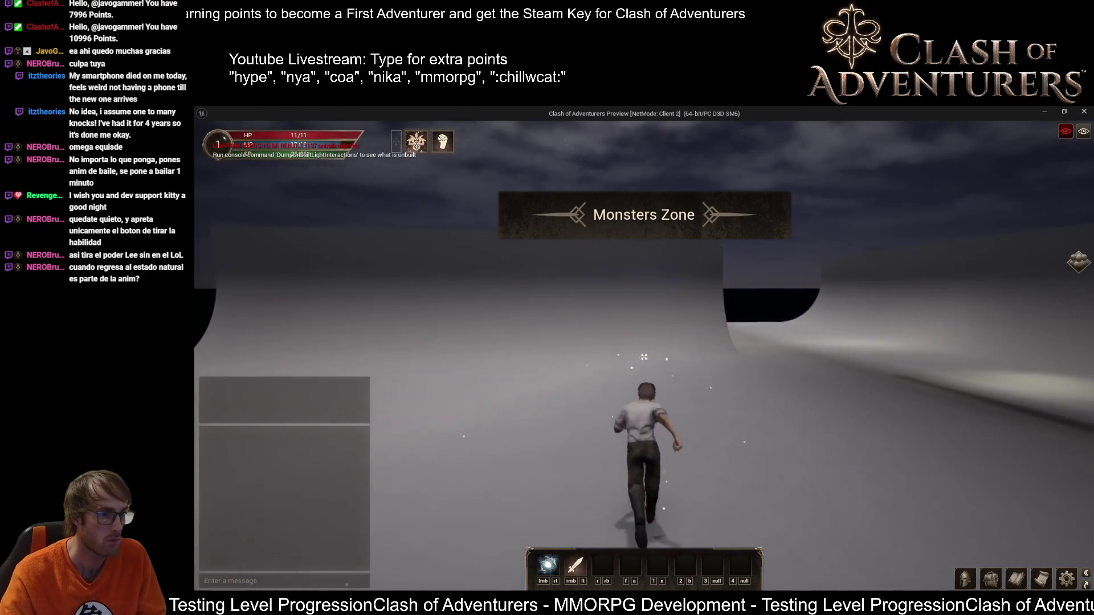
pyautogui.click(643, 357)
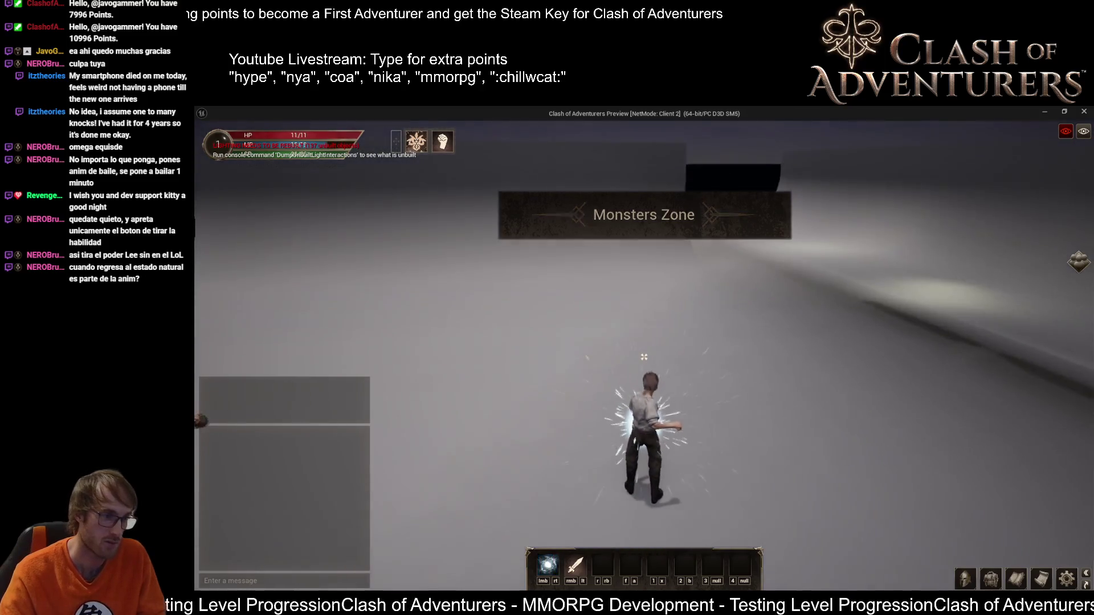
pyautogui.click(643, 356)
pyautogui.press('F1')
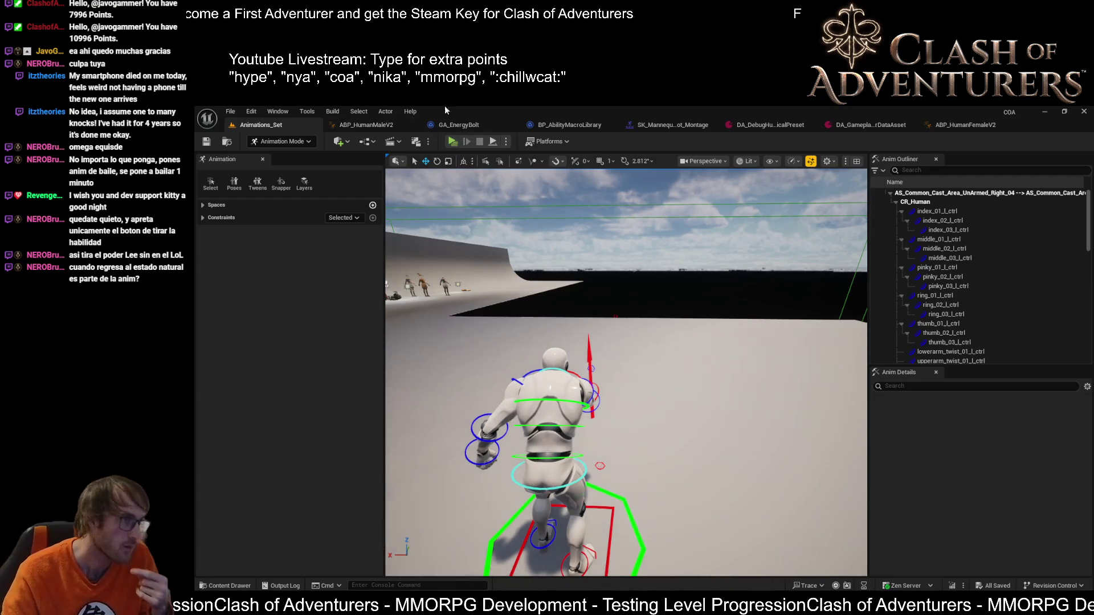
# Step: Check Energy Bolt montage mappings in ABP_HumanMaleV2 and ABP_HumanFemaleV2, close the female one, bring up Visual Studio
pyautogui.click(377, 129)
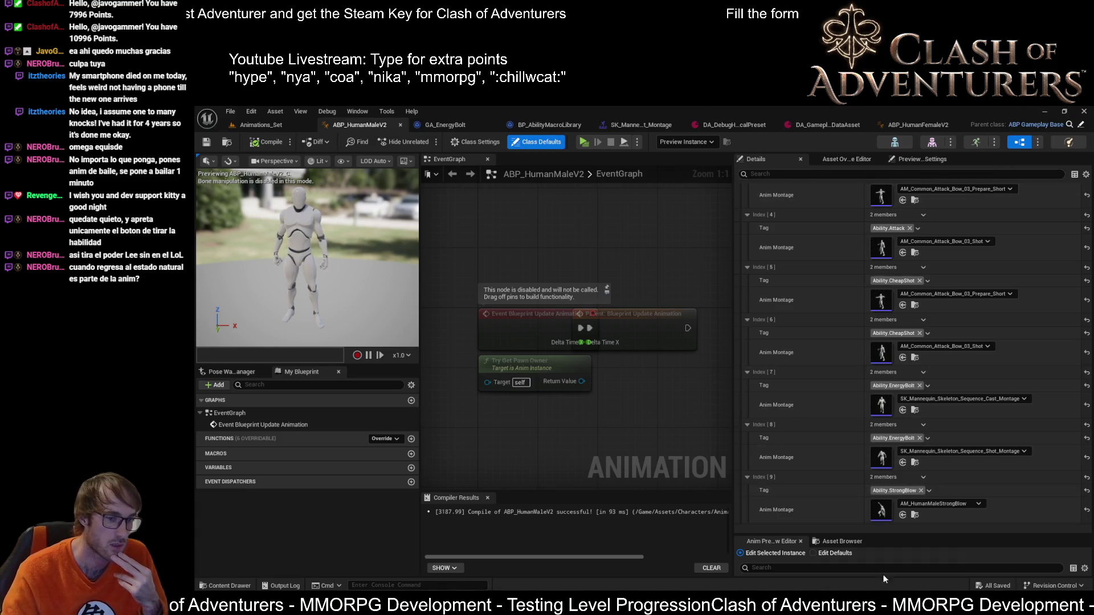
pyautogui.click(977, 581)
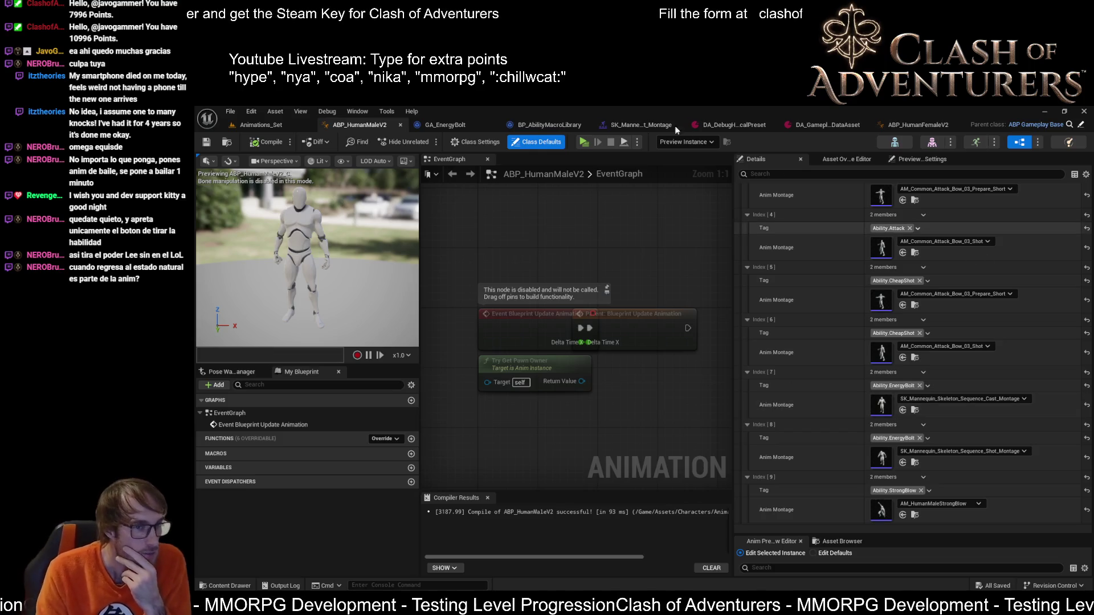
pyautogui.click(930, 126)
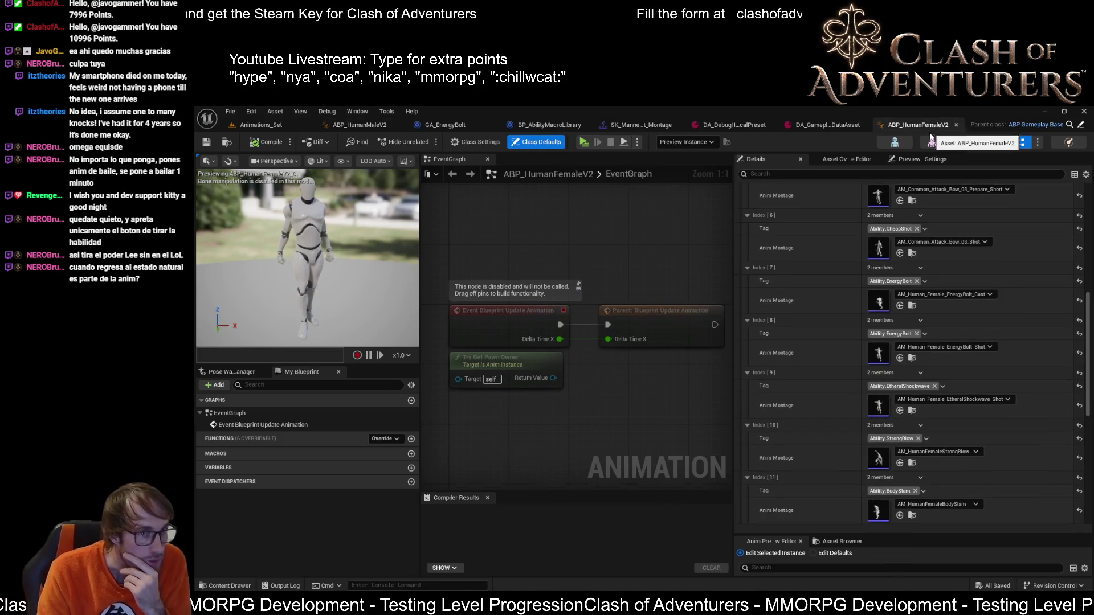
pyautogui.click(956, 125)
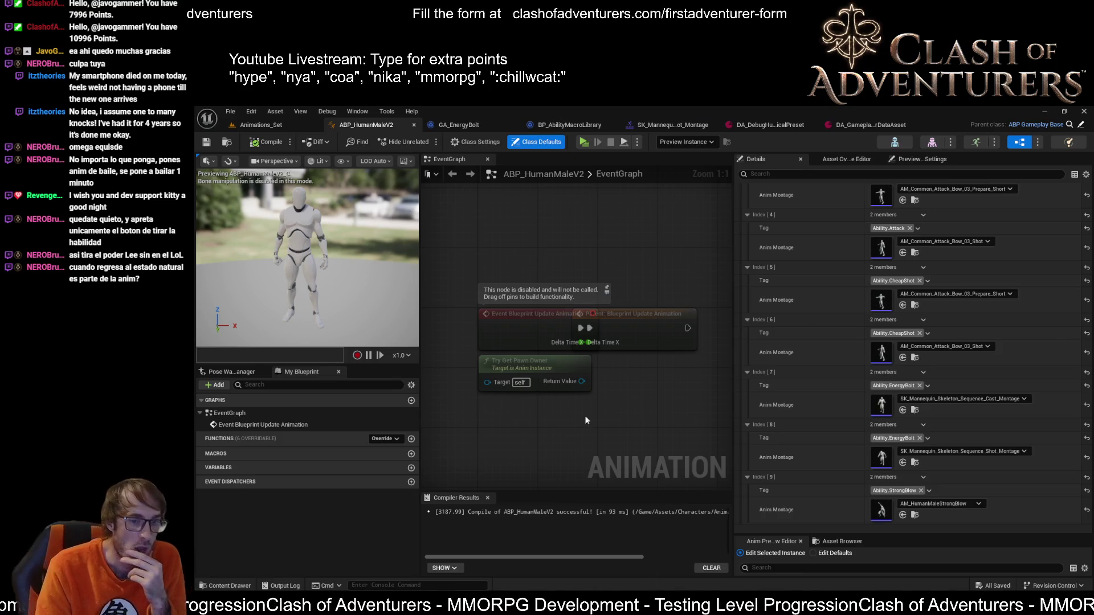
pyautogui.click(610, 551)
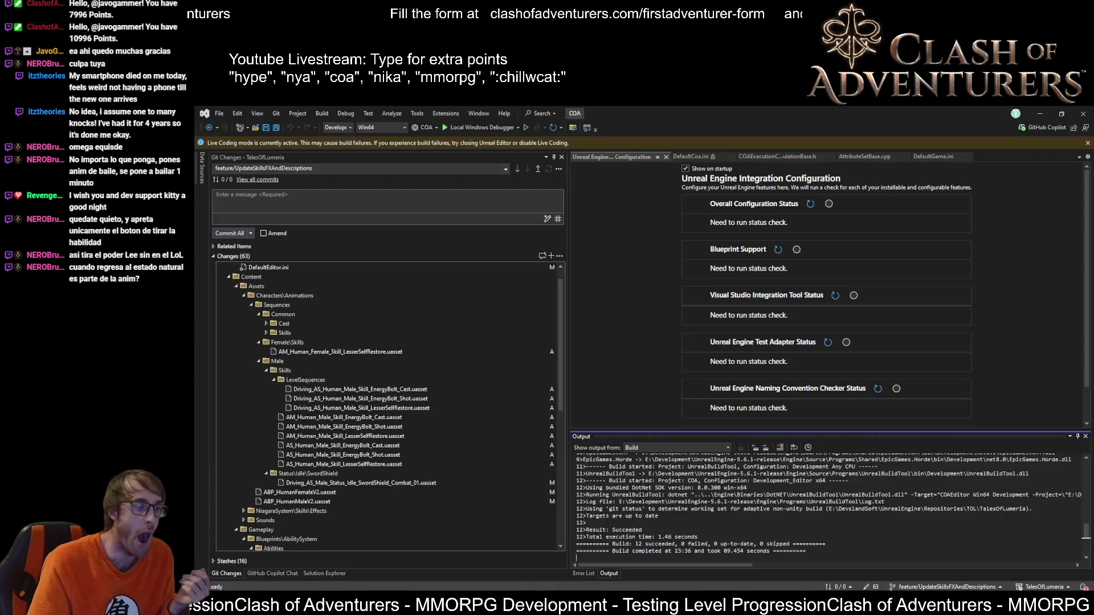
# Step: Close Visual Studio and the Unreal editor, leaving the Windows desktop
pyautogui.click(1082, 114)
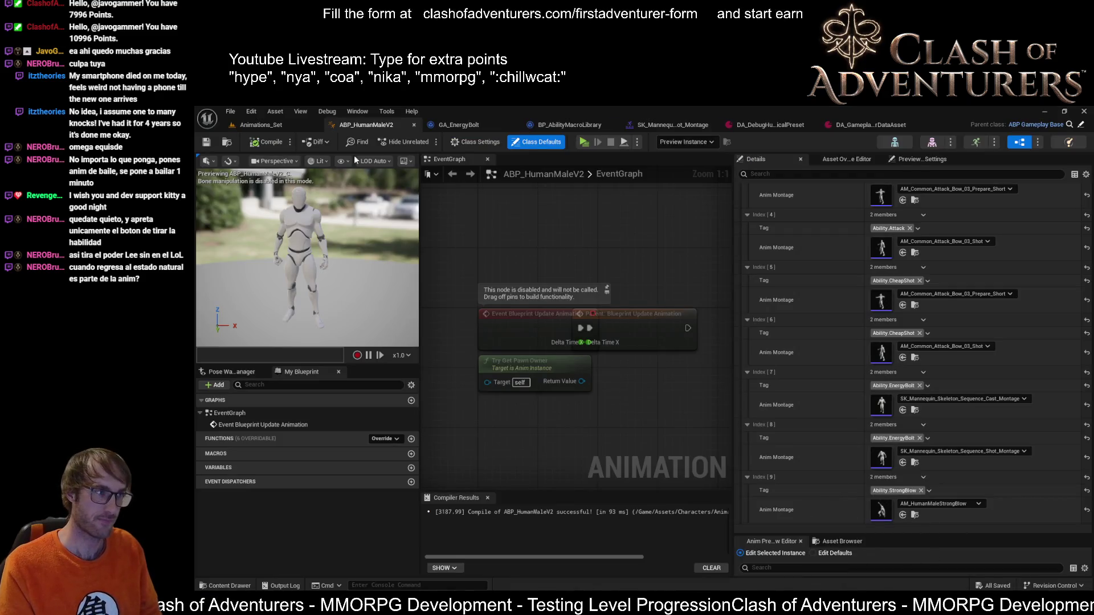
pyautogui.click(274, 126)
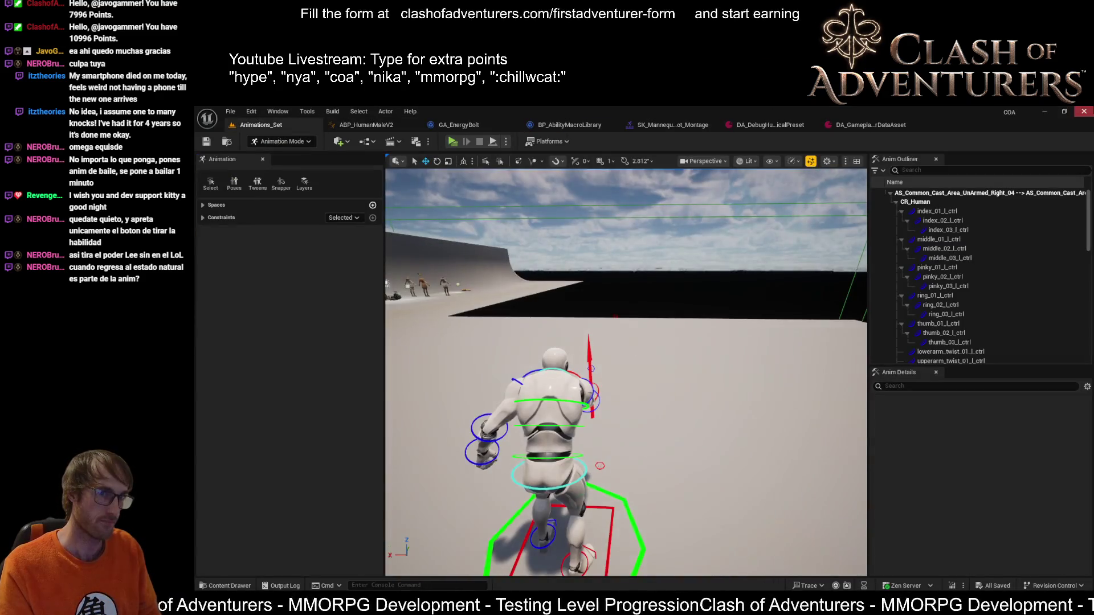
pyautogui.press('super+d')
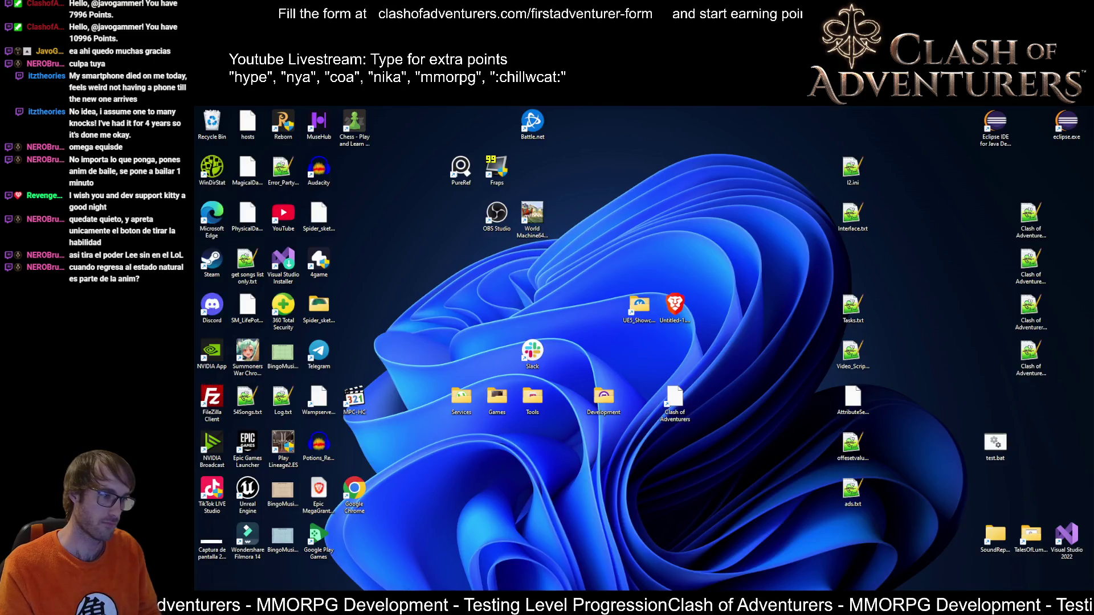
# Step: Switch to Notepad++ with the Tasks.txt list open
pyautogui.hotkey('alt', 'Tab')
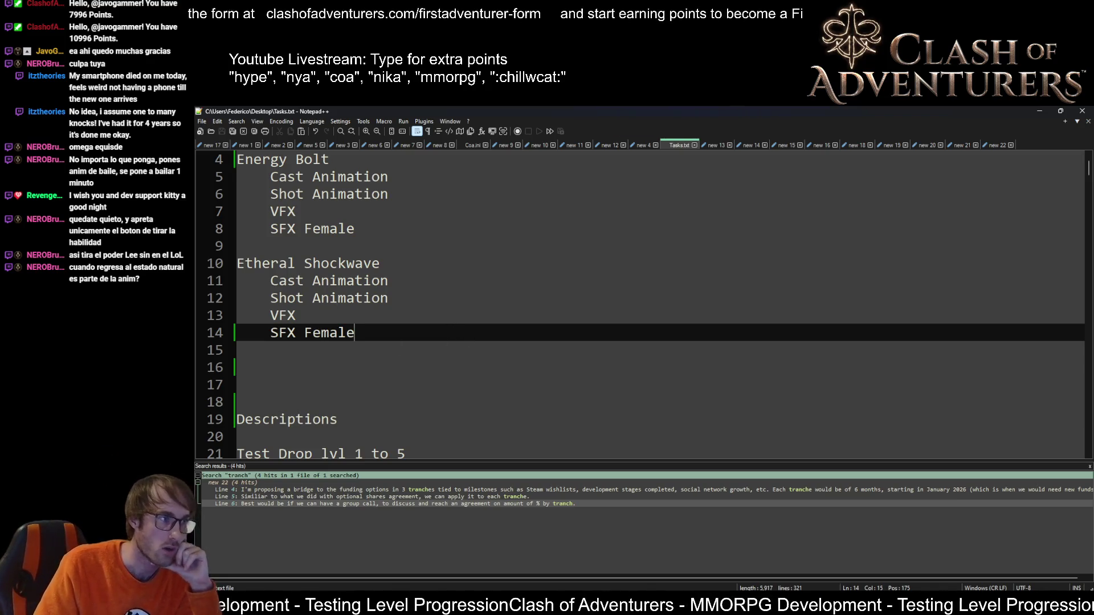
pyautogui.click(399, 284)
pyautogui.moveTo(341, 282); pyautogui.dragTo(222, 286)
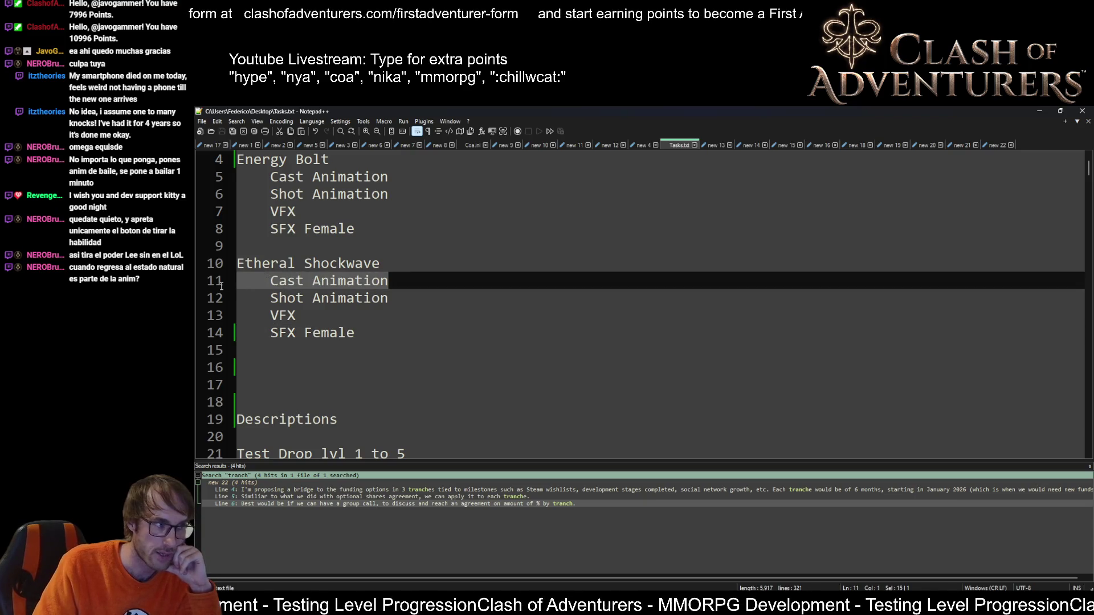
pyautogui.moveTo(390, 177); pyautogui.dragTo(219, 171)
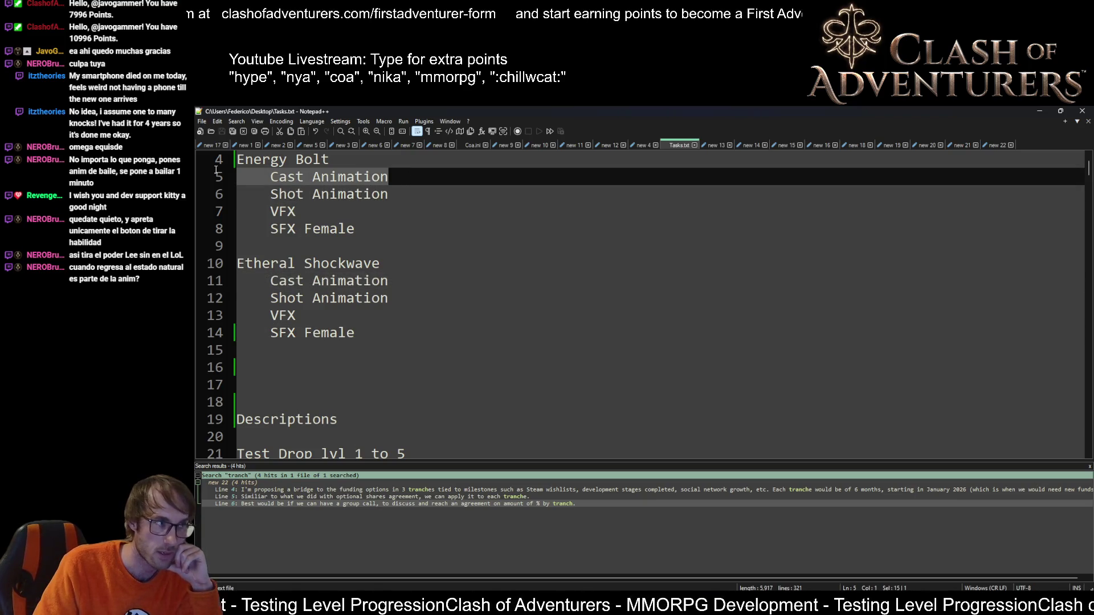
pyautogui.moveTo(413, 282); pyautogui.dragTo(257, 272)
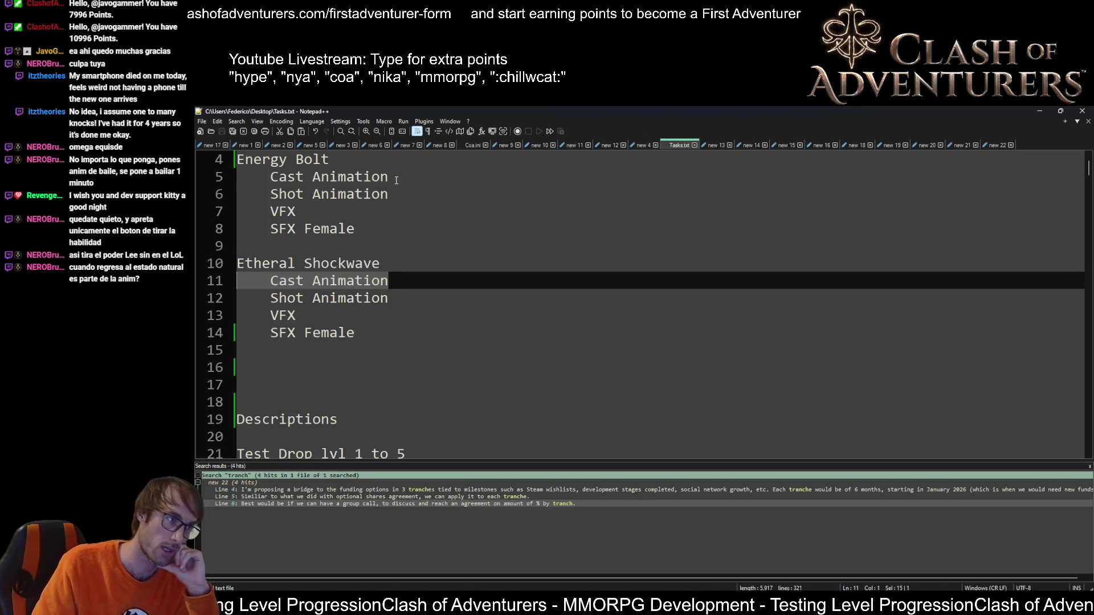
pyautogui.moveTo(396, 180); pyautogui.dragTo(208, 182)
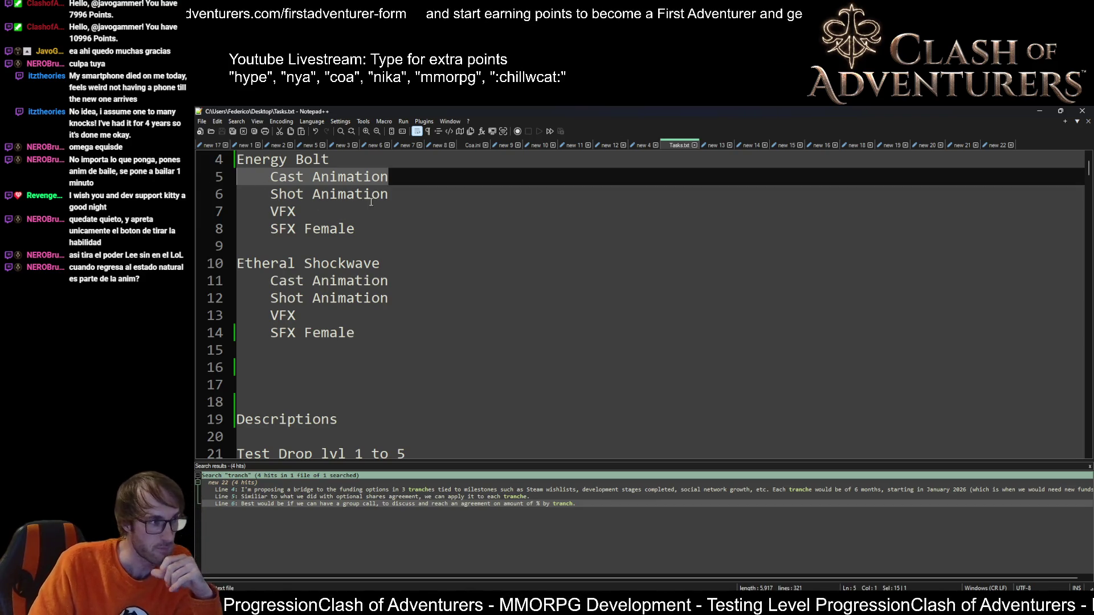
pyautogui.moveTo(404, 197); pyautogui.dragTo(230, 195)
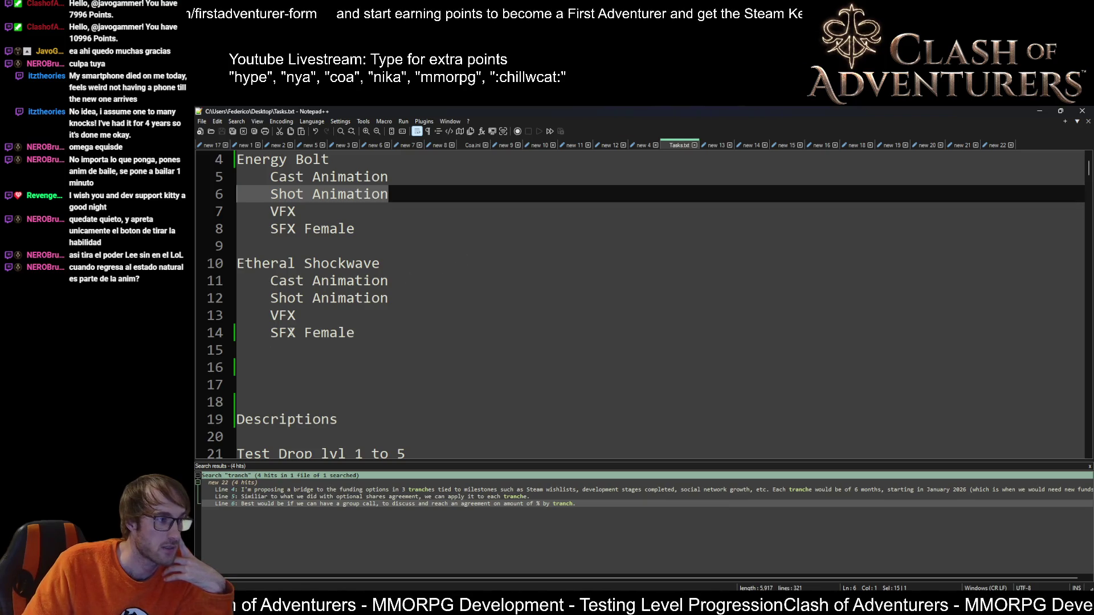
pyautogui.moveTo(296, 316); pyautogui.dragTo(255, 318)
pyautogui.moveTo(296, 210); pyautogui.dragTo(201, 215)
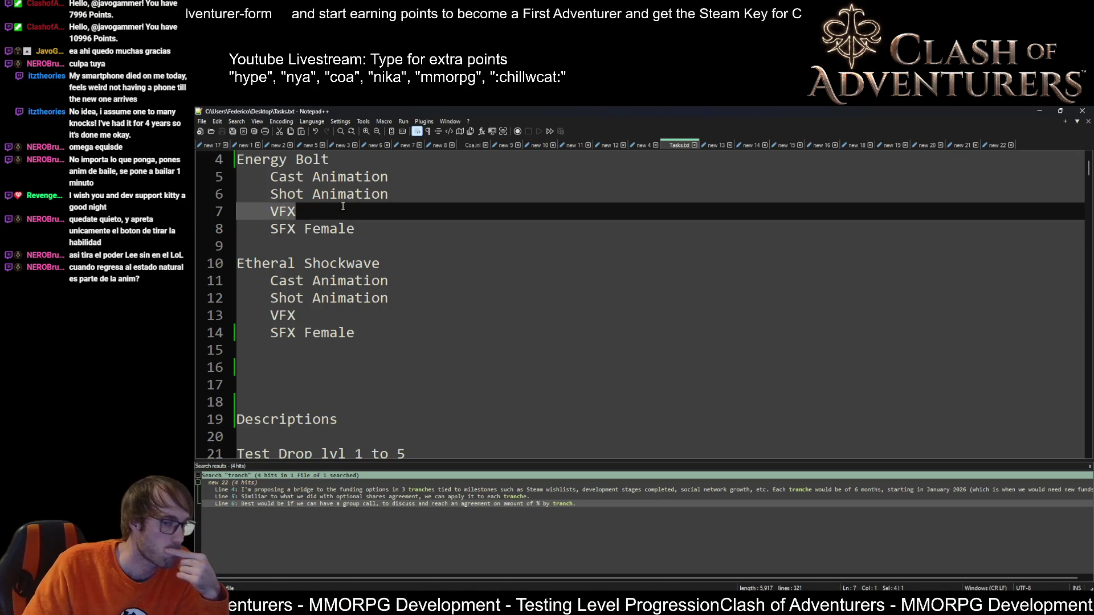
pyautogui.scroll(-1, 392, 296)
pyautogui.scroll(2, 401, 300)
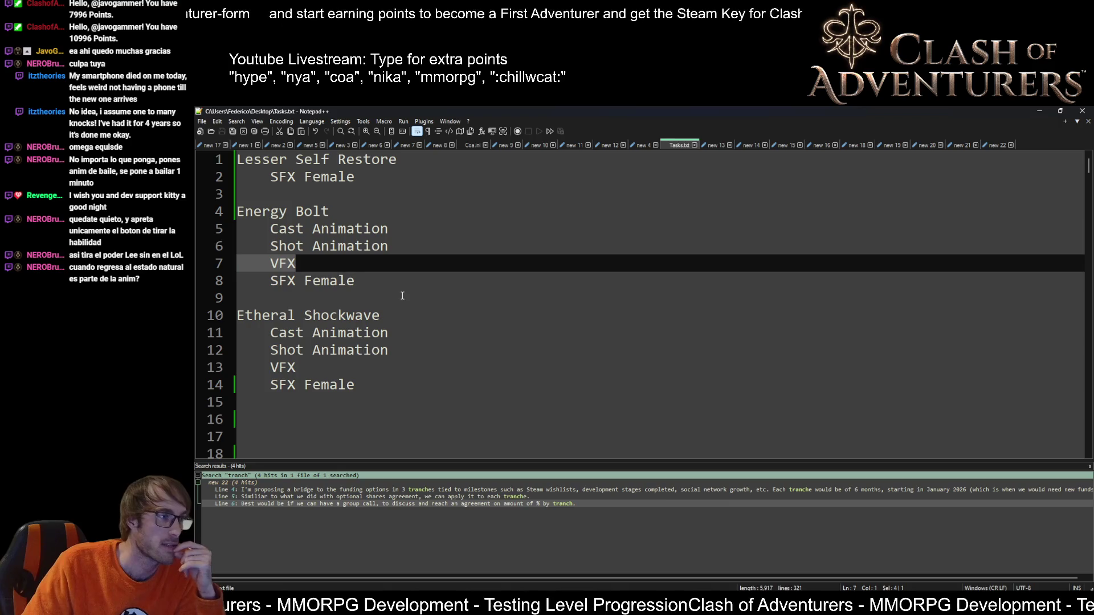
pyautogui.press('super+n')
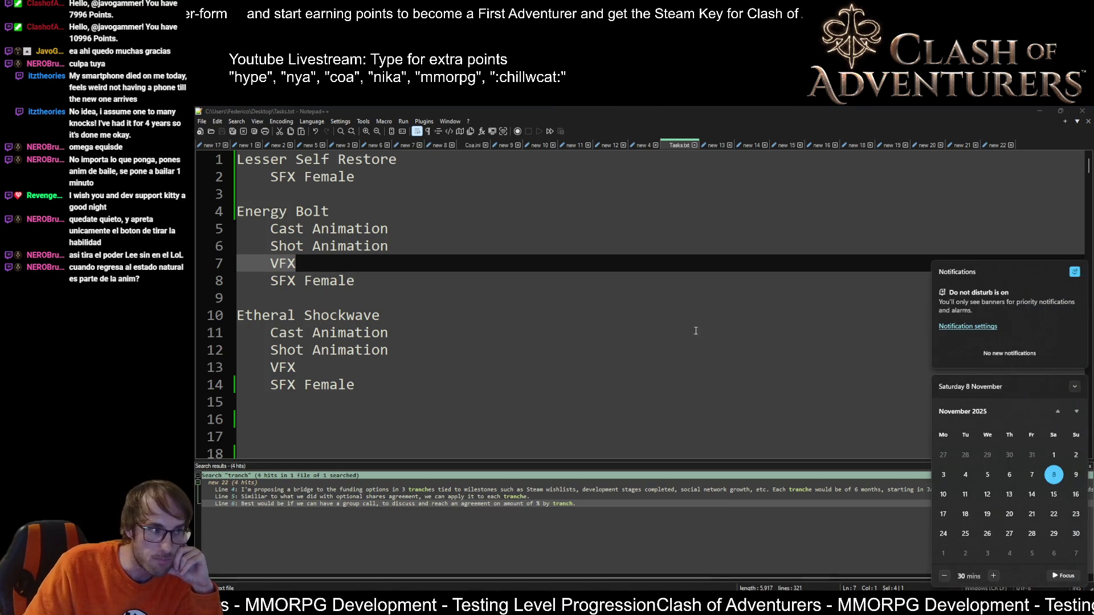
pyautogui.click(695, 331)
pyautogui.click(402, 352)
pyautogui.click(306, 365)
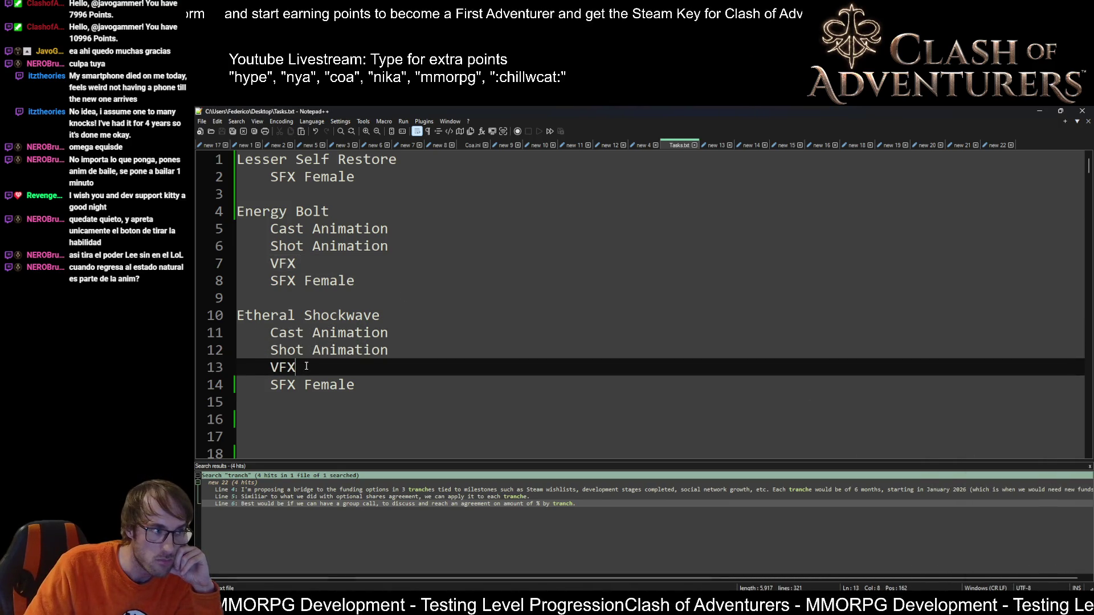
pyautogui.click(369, 396)
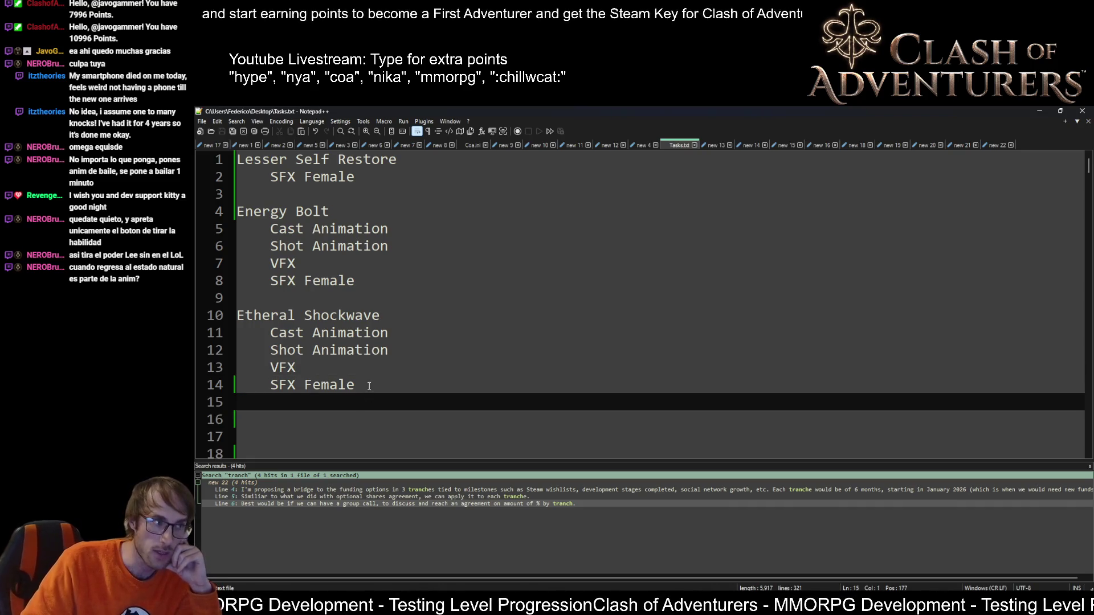
pyautogui.hotkey('shift', 'Up')
pyautogui.hotkey('shift', 'Up')
pyautogui.hotkey('shift', 'Up')
pyautogui.hotkey('shift', 'Up')
pyautogui.hotkey('shift', 'Up')
pyautogui.hotkey('shift', 'Up')
pyautogui.click(376, 262)
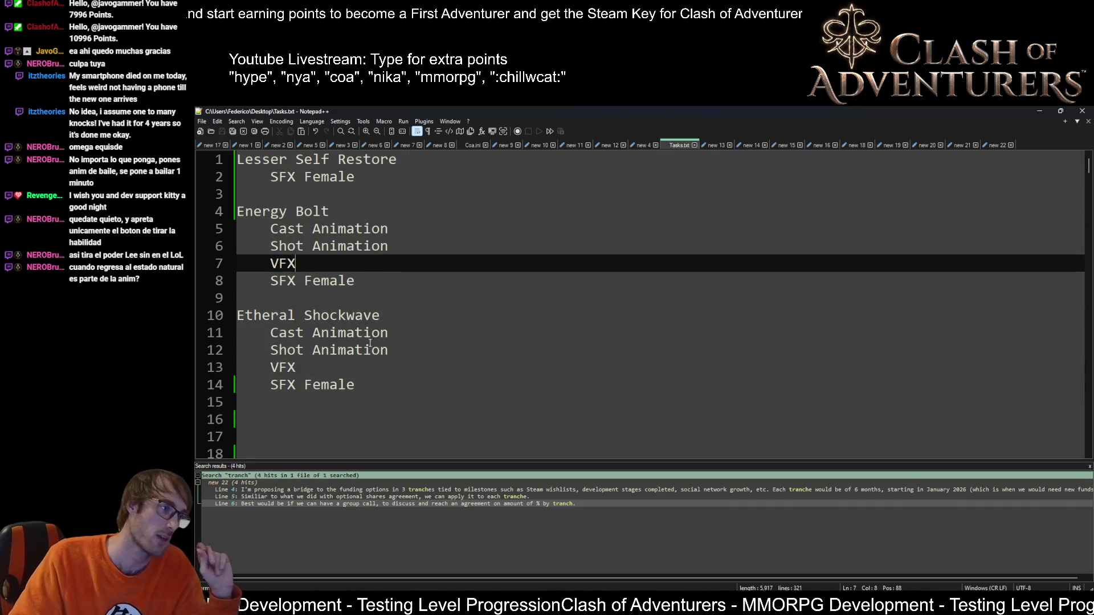
pyautogui.moveTo(360, 386); pyautogui.dragTo(269, 369)
pyautogui.moveTo(356, 282); pyautogui.dragTo(326, 282)
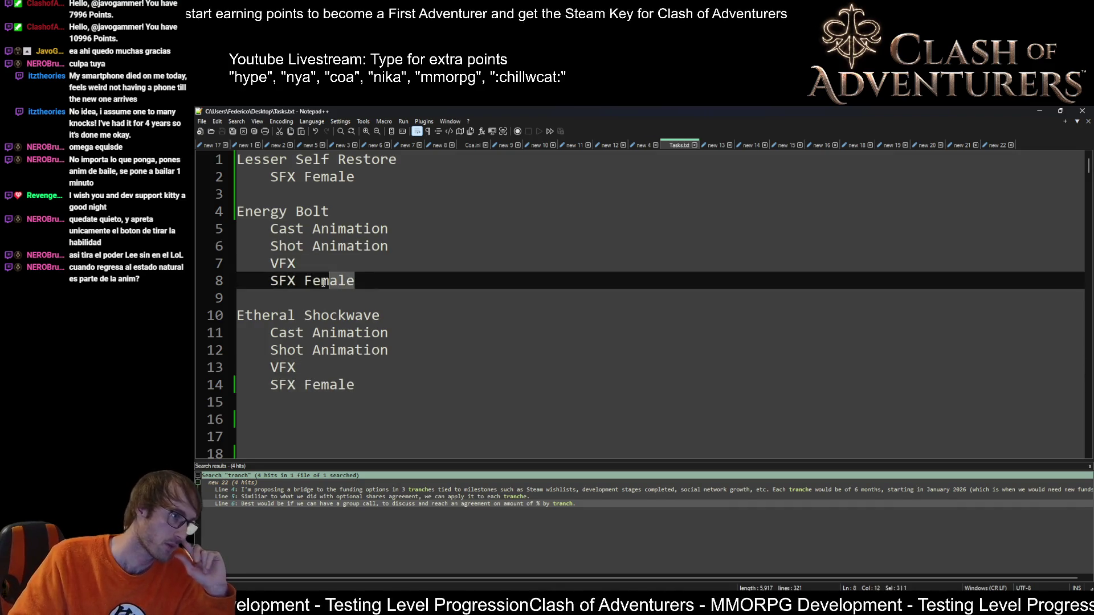
pyautogui.scroll(-3, 318, 290)
pyautogui.moveTo(415, 368); pyautogui.dragTo(257, 338)
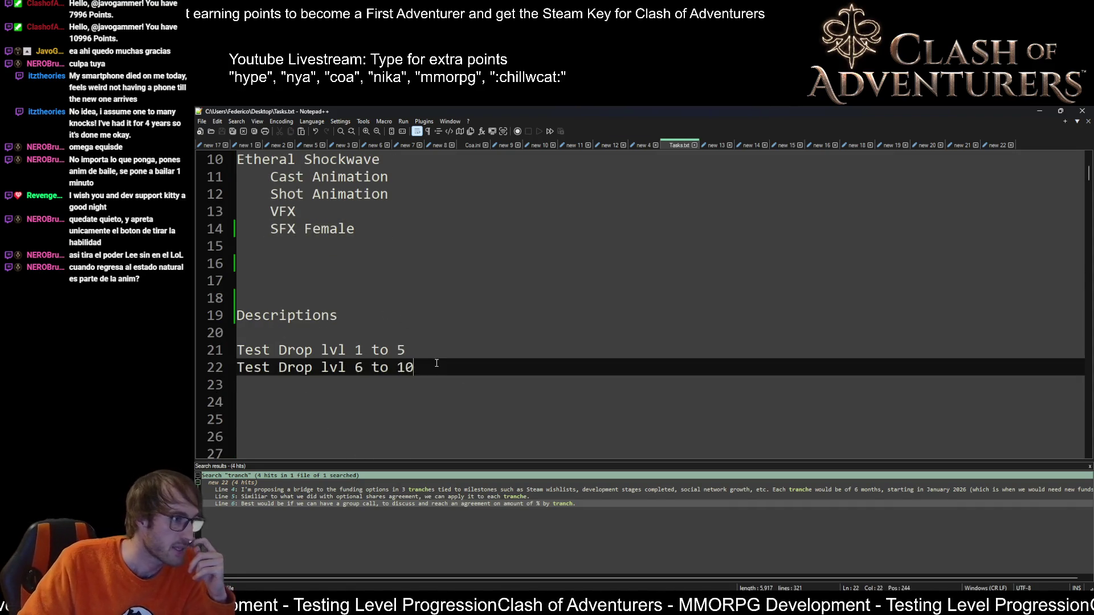
# Step: Review Tasks.txt and select the 'Test Drop lvl 6 to 10' line
pyautogui.click(458, 279)
pyautogui.scroll(3, 456, 288)
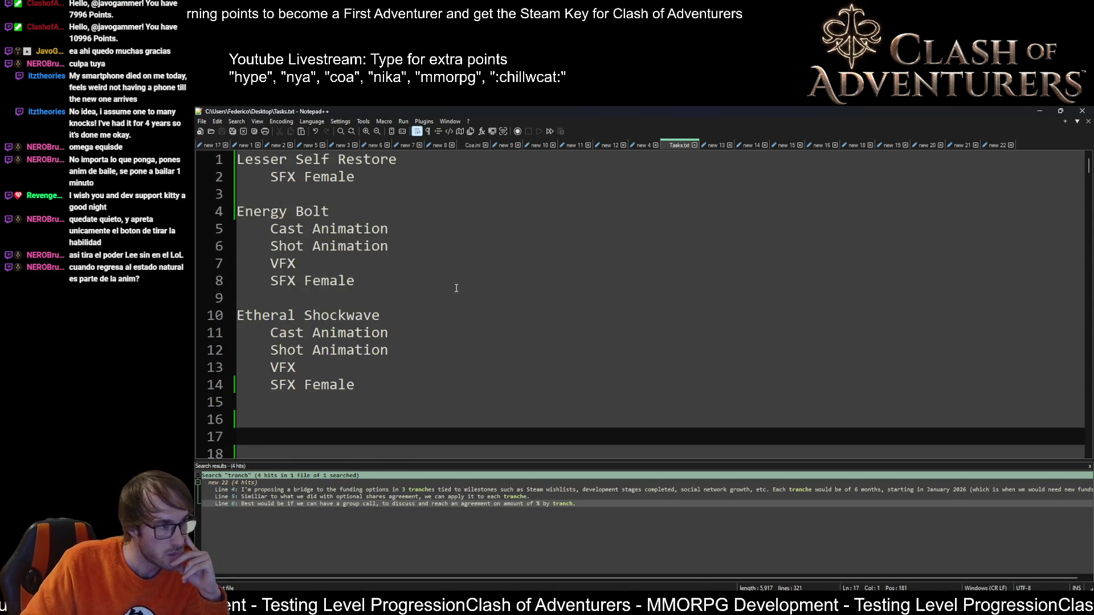
pyautogui.scroll(-1, 456, 288)
pyautogui.scroll(-5, 456, 288)
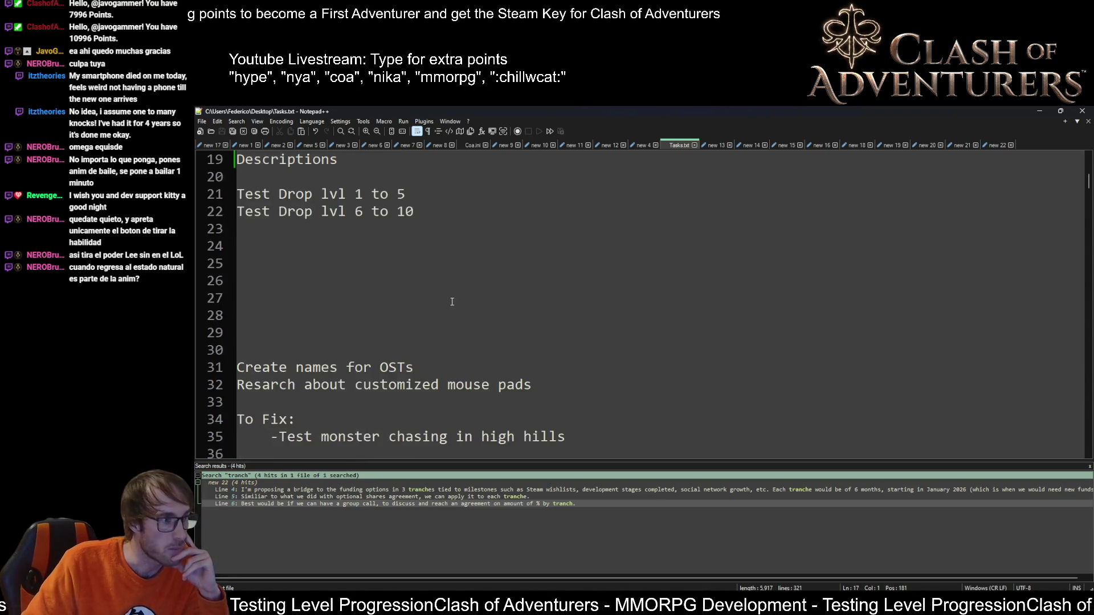
pyautogui.scroll(5, 453, 300)
pyautogui.scroll(-3, 453, 299)
pyautogui.scroll(-2, 457, 420)
pyautogui.scroll(-1, 487, 350)
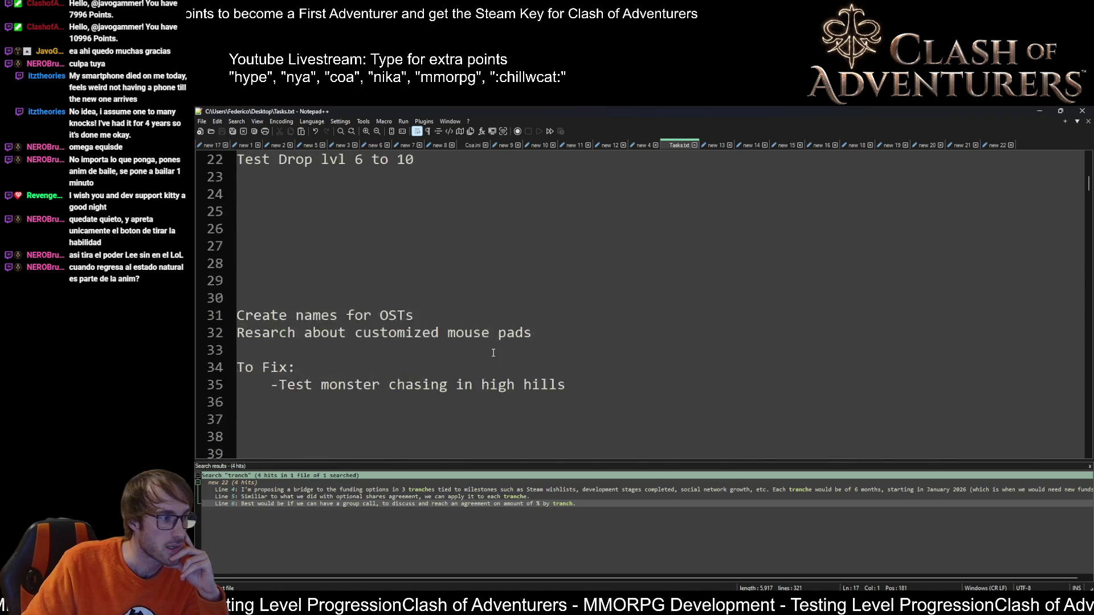
pyautogui.scroll(-1, 492, 347)
pyautogui.scroll(4, 484, 353)
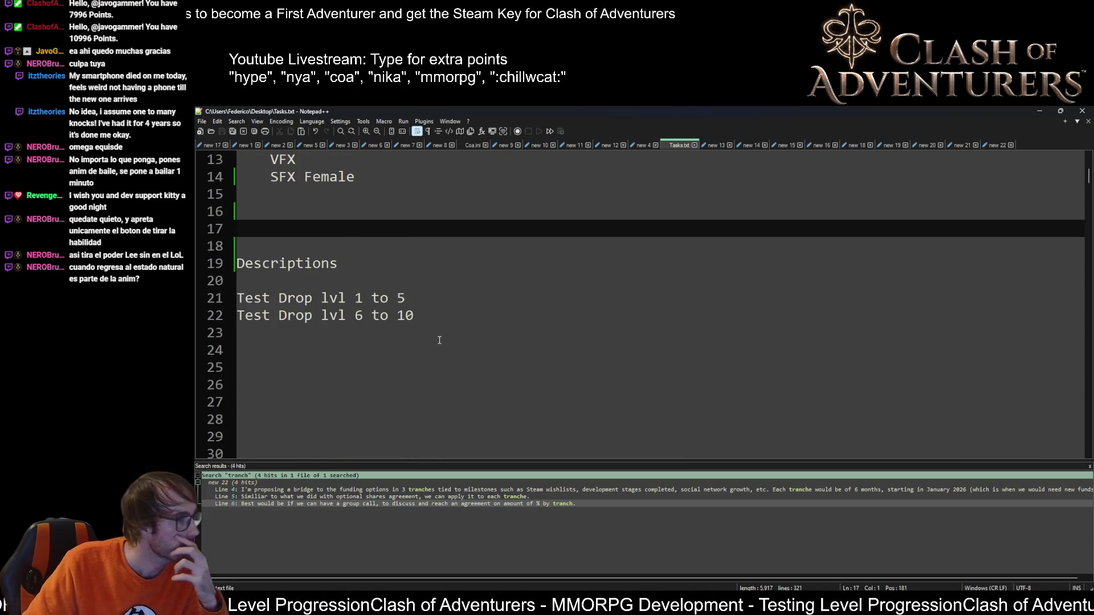
pyautogui.moveTo(415, 315); pyautogui.dragTo(219, 316)
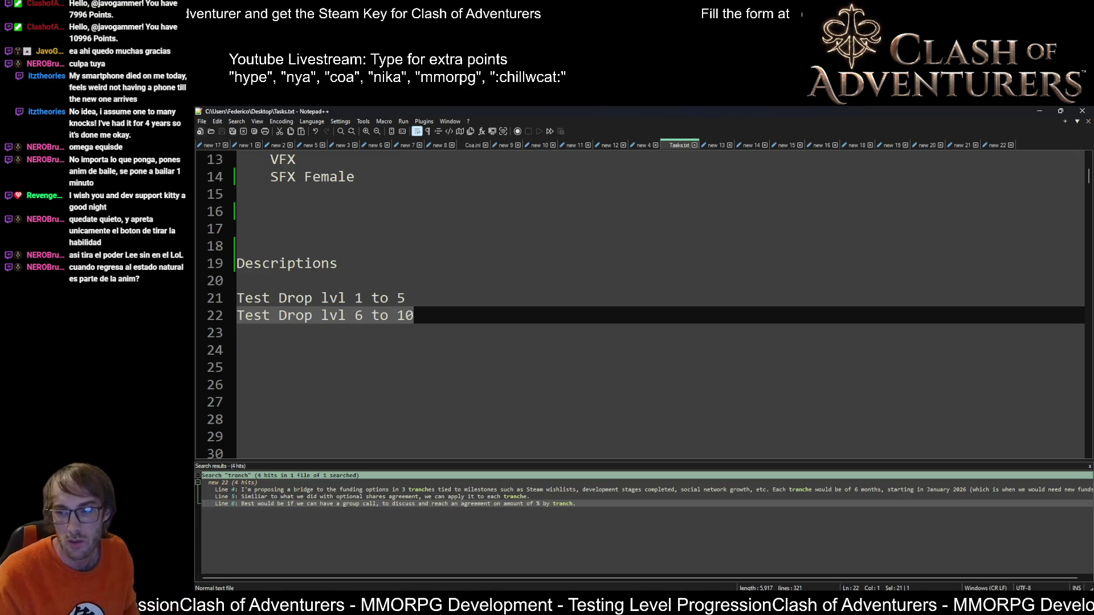
pyautogui.scroll(-6, 342, 356)
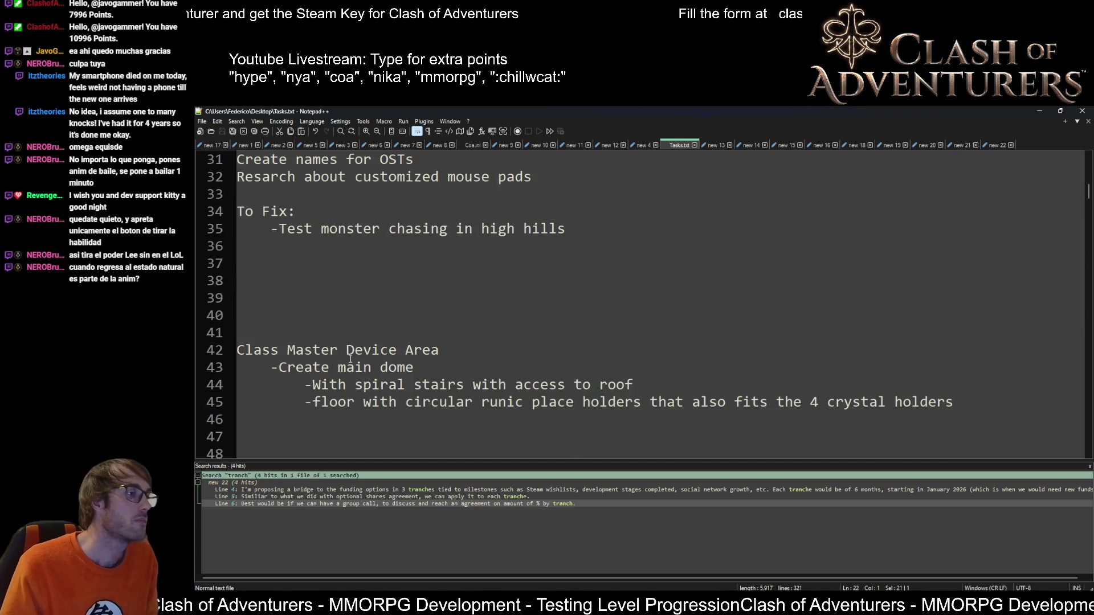
pyautogui.scroll(2, 349, 359)
pyautogui.scroll(-3, 368, 356)
pyautogui.scroll(-1, 387, 352)
pyautogui.scroll(3, 387, 353)
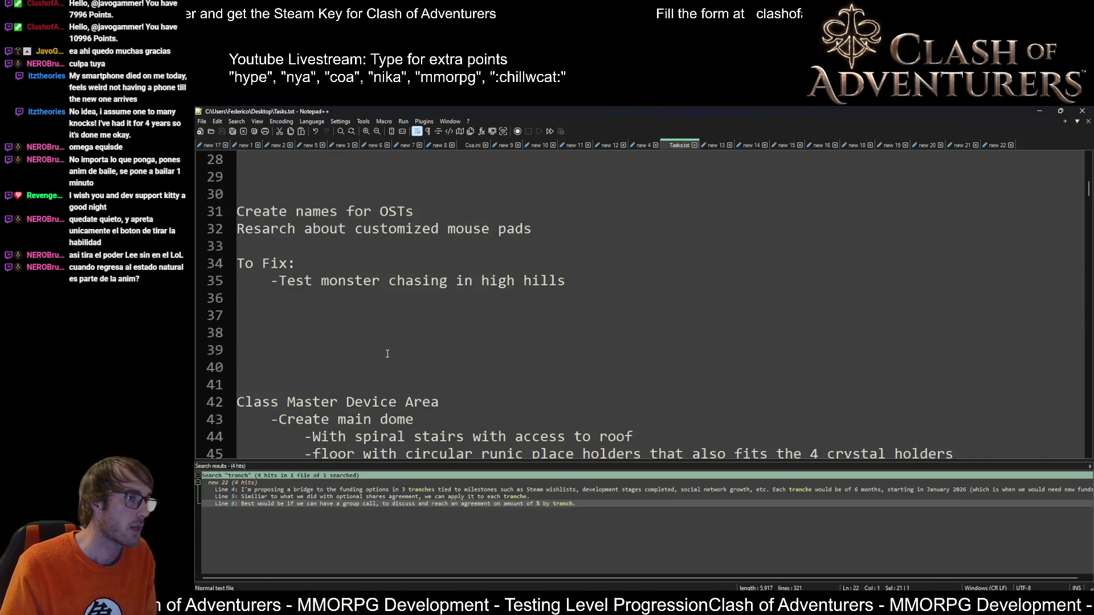
pyautogui.scroll(5, 428, 364)
pyautogui.scroll(4, 428, 364)
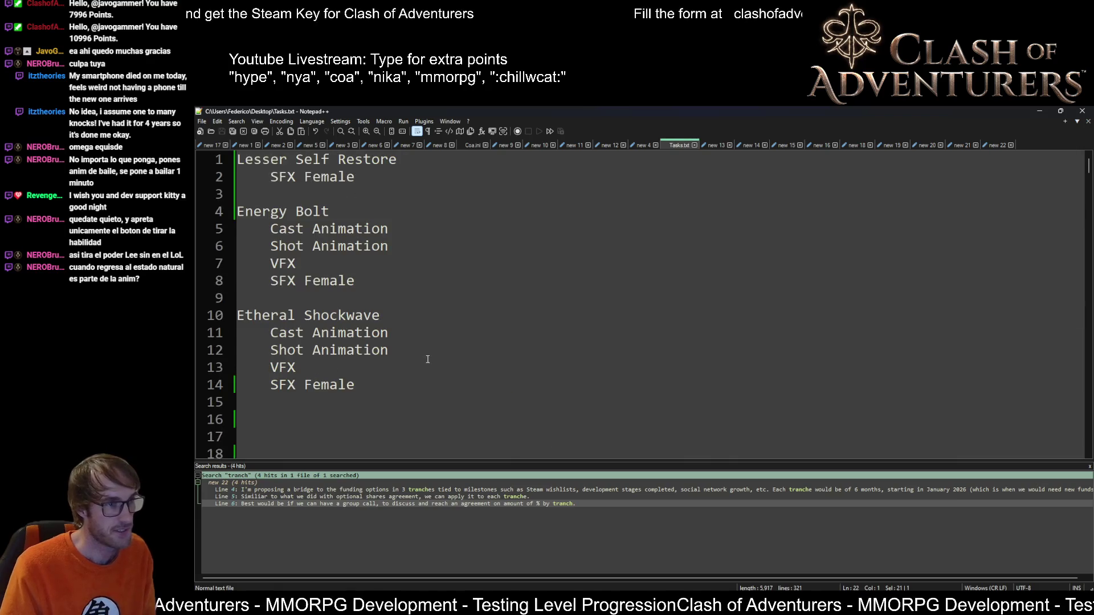
# Step: Dismiss the Notepad++ task list, then close Snipping Tool from its taskbar jump list
pyautogui.click(1082, 112)
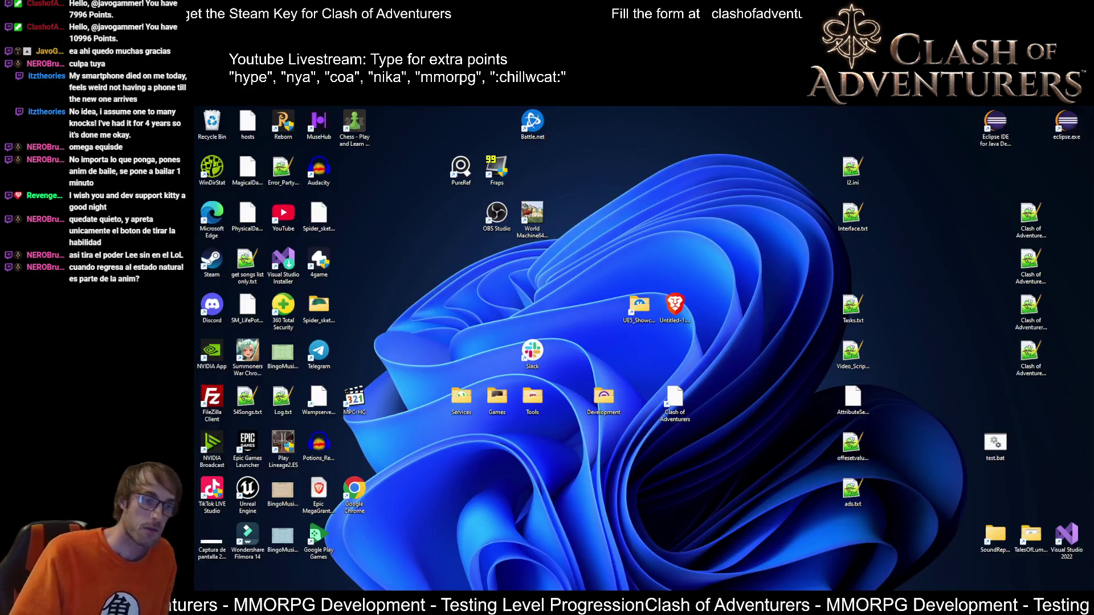
pyautogui.rightClick(978, 602)
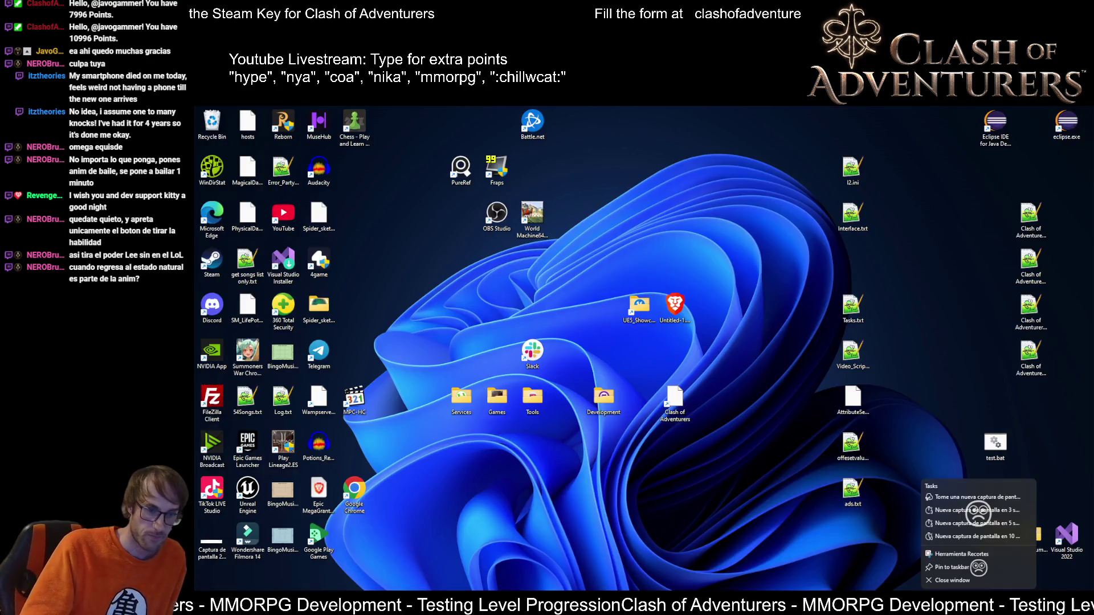
pyautogui.click(977, 581)
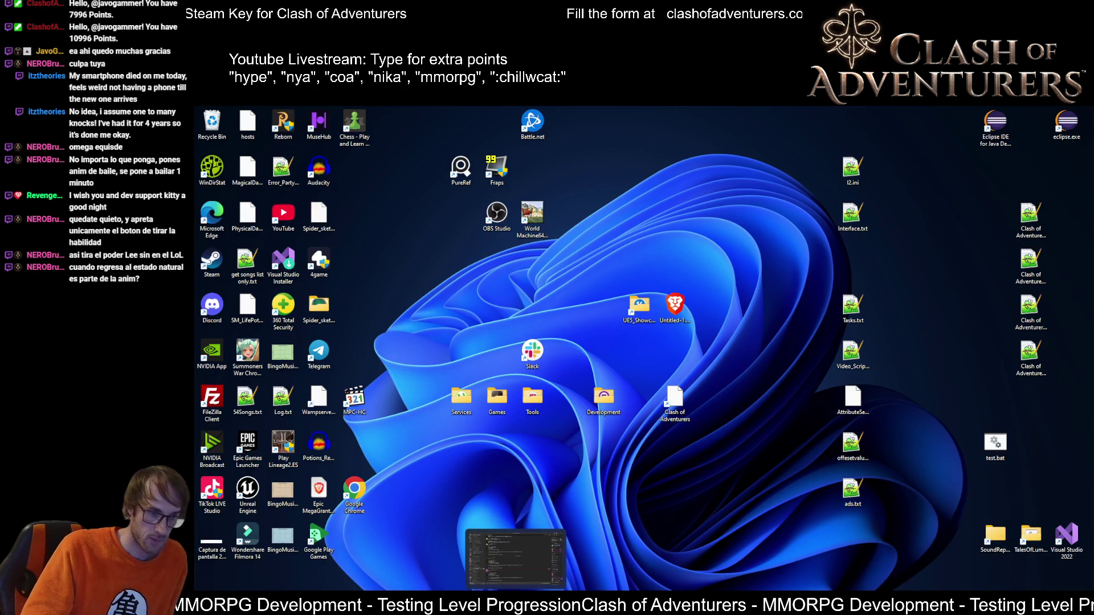